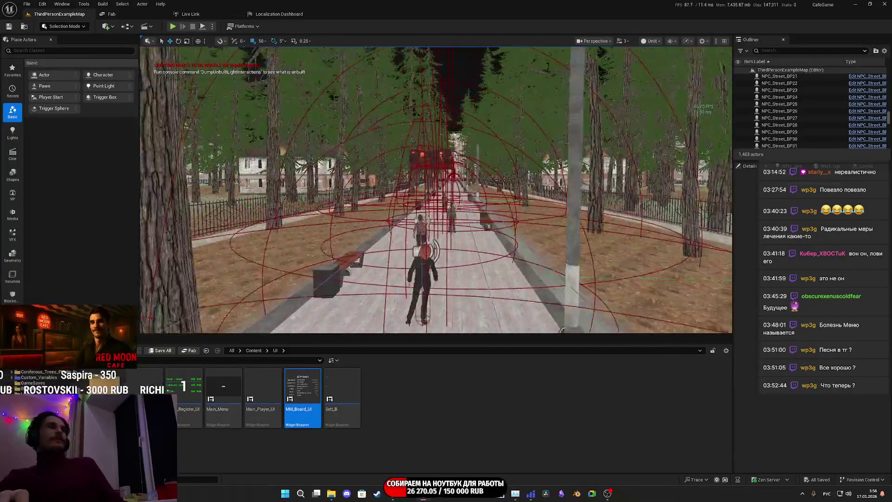
Step: Fly along the park path, through the window and kitchen, ending facing the woman at the window
{"action": "key", "text": "w"}
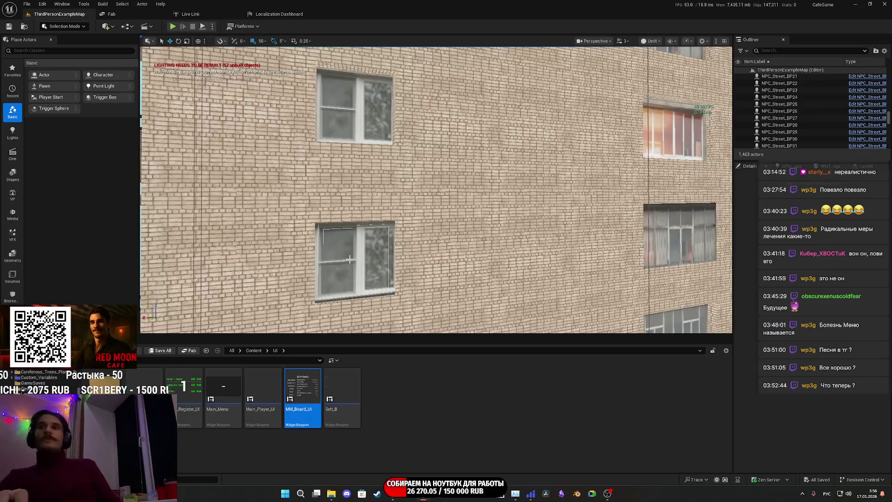
{"action": "left_click_drag", "start_coordinate": [433, 188], "coordinate": [488, 209]}
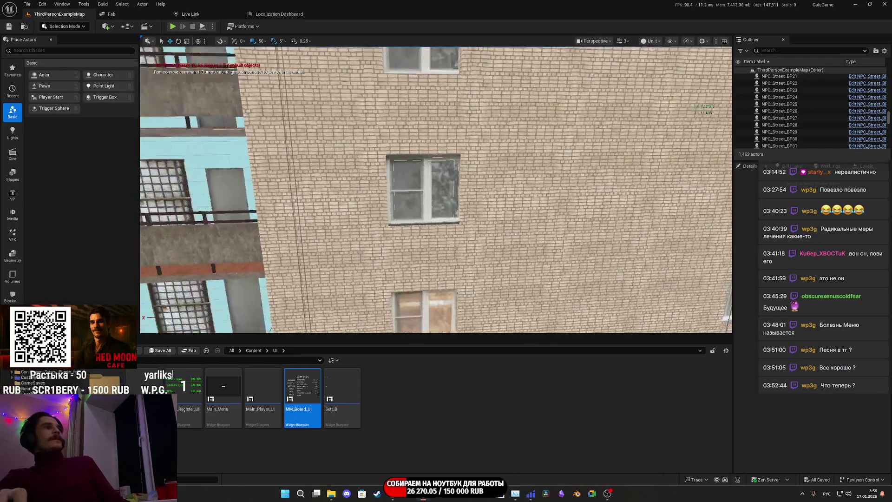
{"action": "key", "text": "w"}
{"action": "left_click_drag", "start_coordinate": [432, 188], "coordinate": [349, 189]}
{"action": "key", "text": "w"}
{"action": "mouse_move", "coordinate": [432, 188]}
{"action": "left_mouse_down"}
{"action": "mouse_move", "coordinate": [314, 210]}
{"action": "mouse_move", "coordinate": [282, 301]}
{"action": "left_mouse_up"}
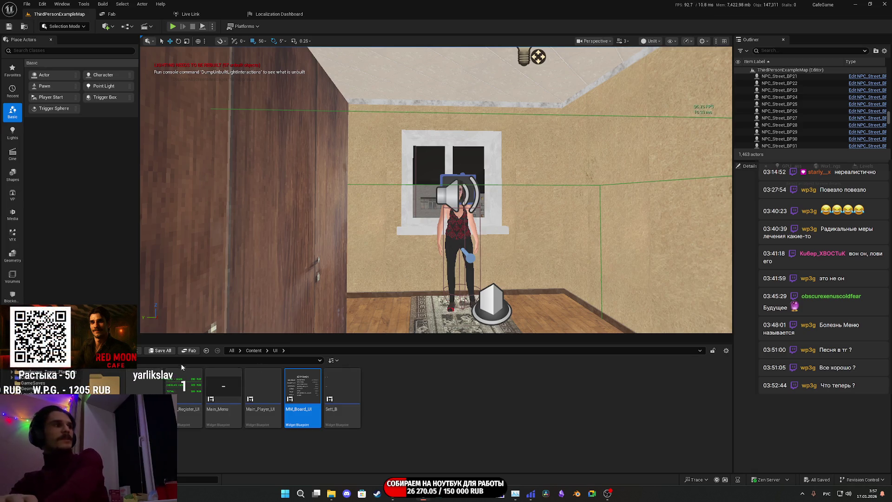
Step: Turn on rotation snapping and start the Windows Package Project build from the Platforms menu
{"action": "left_click", "coordinate": [467, 394]}
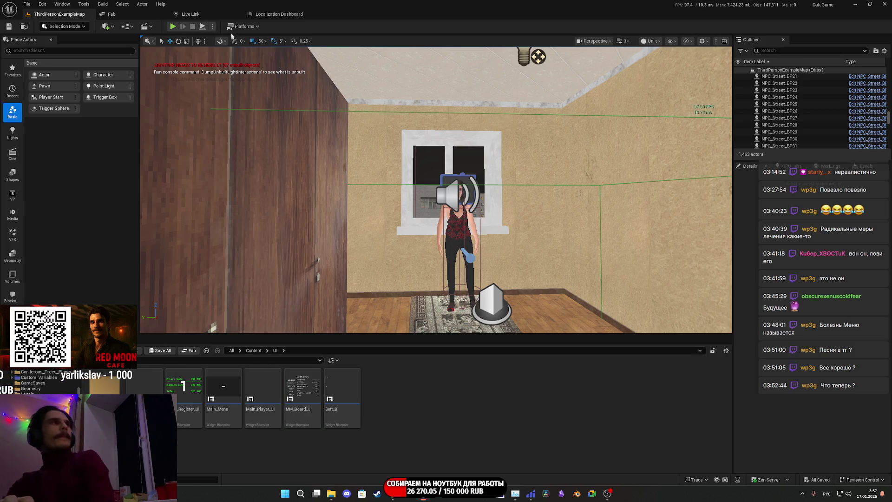
{"action": "left_click", "coordinate": [275, 40]}
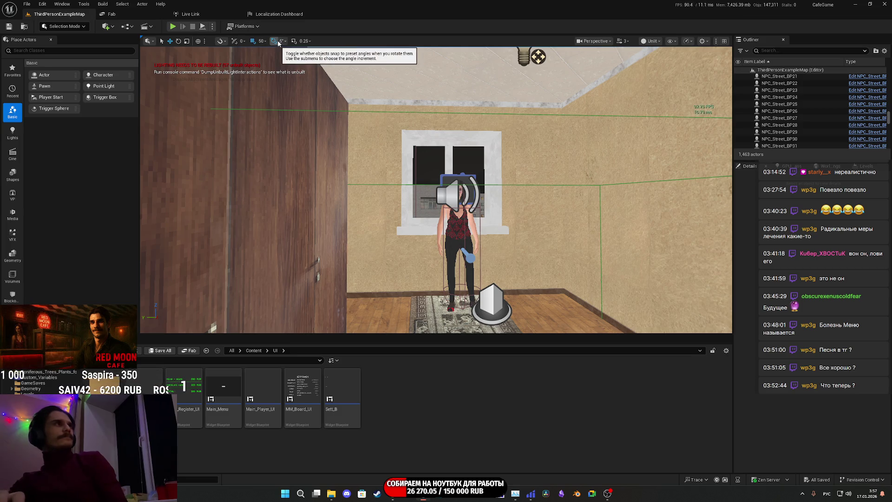
{"action": "left_click", "coordinate": [246, 29]}
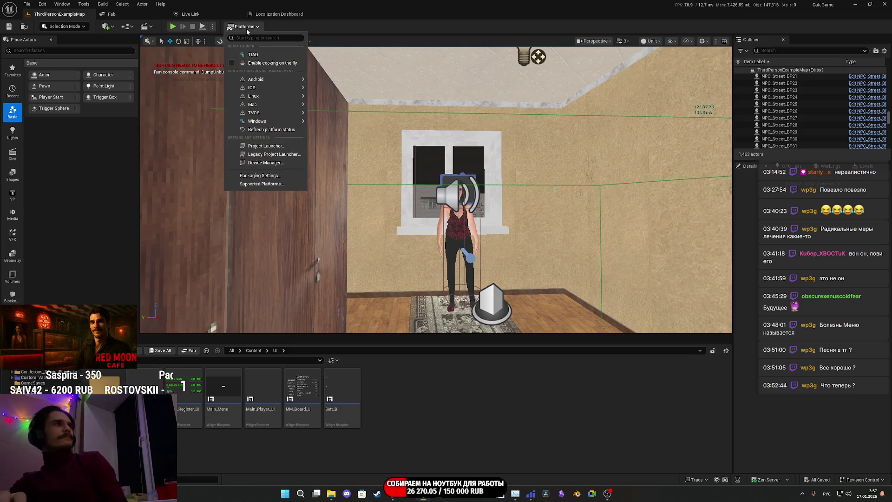
{"action": "mouse_move", "coordinate": [265, 120]}
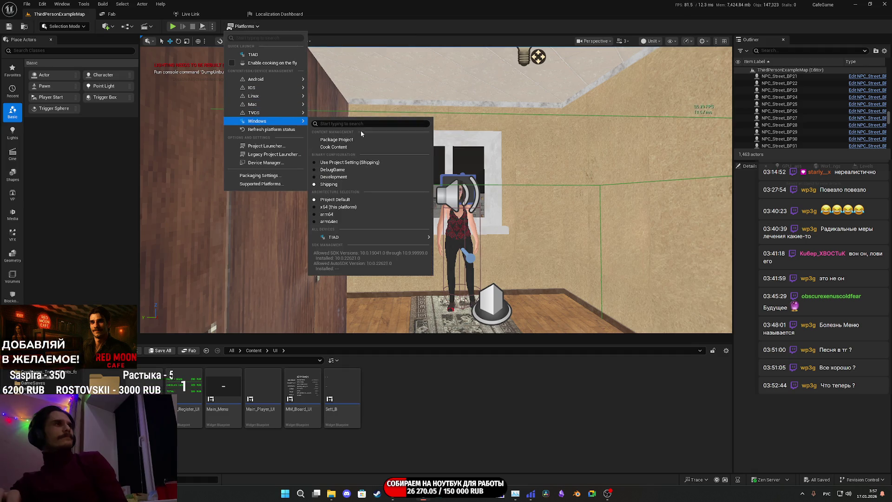
{"action": "left_click", "coordinate": [337, 139]}
{"action": "left_click", "coordinate": [367, 240]}
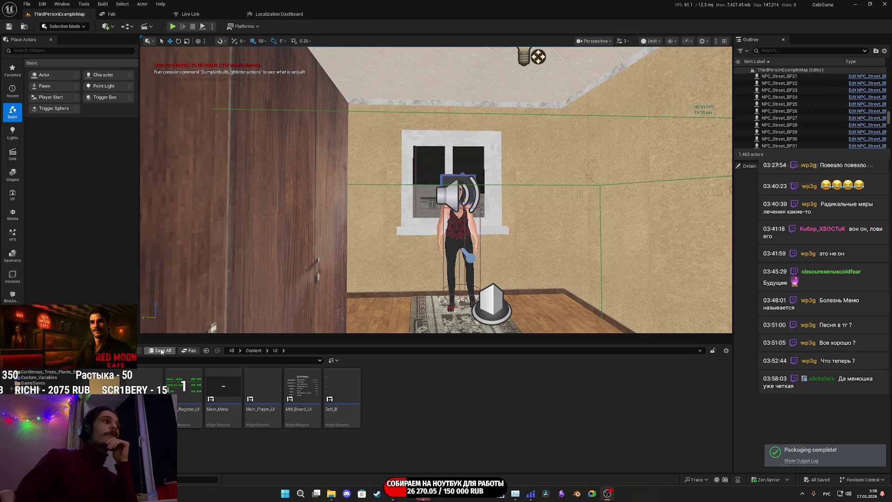
Step: Start Zip Project and browse to HP P500 (D:) > Red_Moon_Cafe as the destination
{"action": "left_click", "coordinate": [26, 4]}
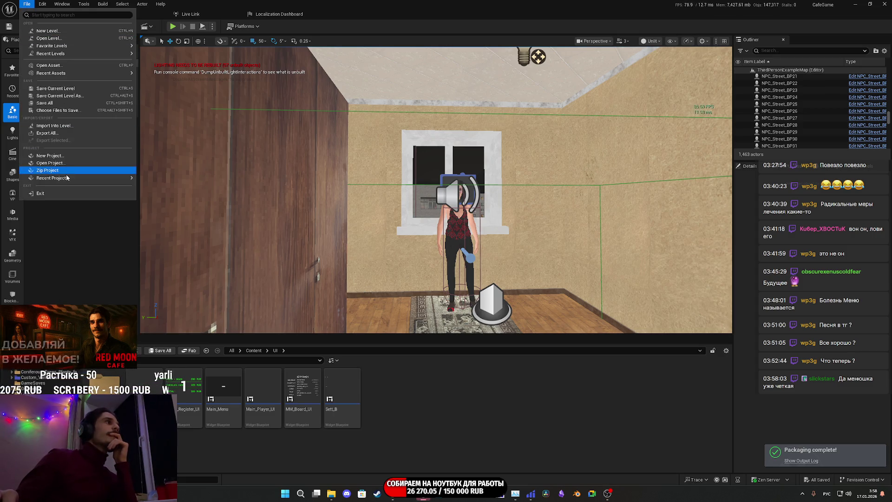
{"action": "left_click", "coordinate": [50, 170]}
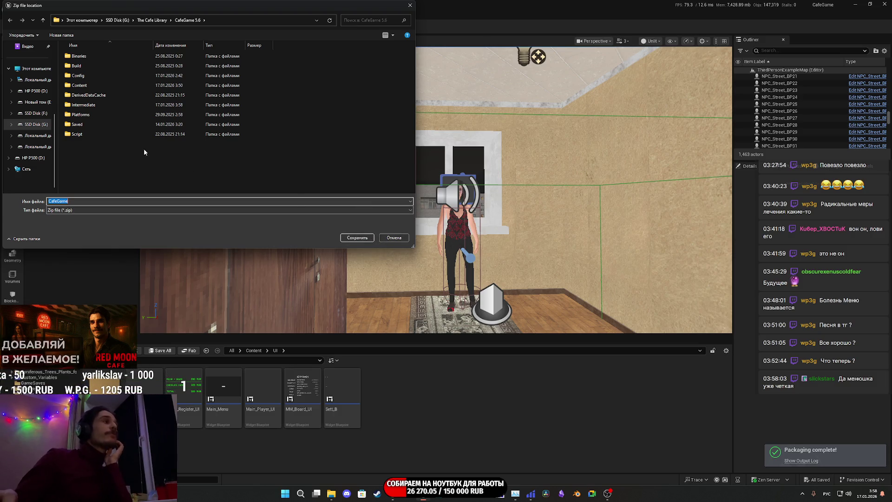
{"action": "left_click", "coordinate": [34, 158]}
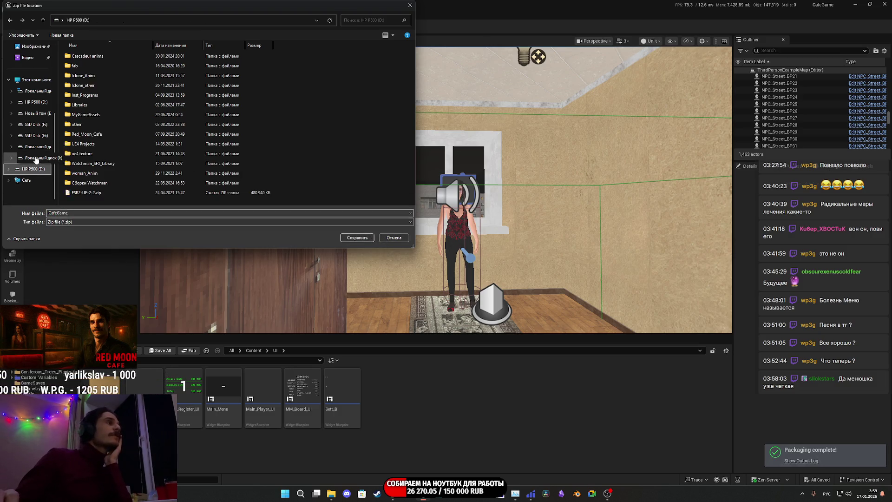
{"action": "double_click", "coordinate": [114, 133]}
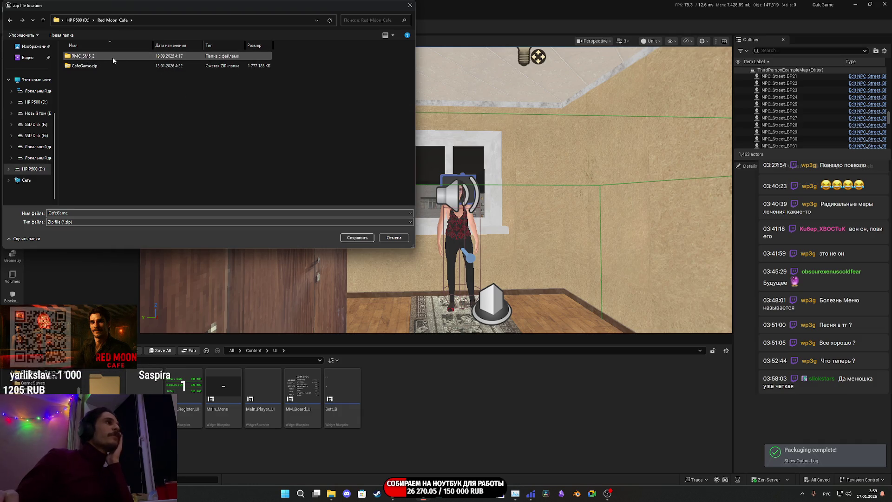
Step: Save over the existing CafeGame.zip, confirming the overwrite, then minimize the editor
{"action": "left_click", "coordinate": [100, 66]}
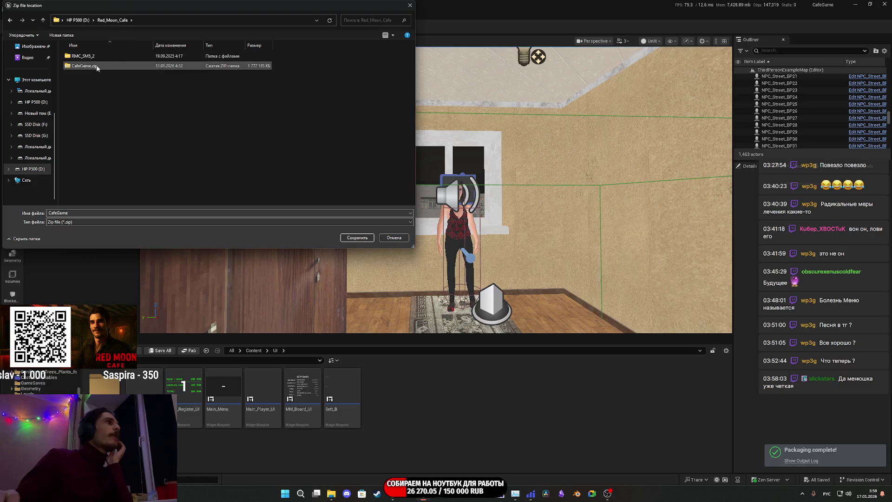
{"action": "left_click", "coordinate": [358, 239]}
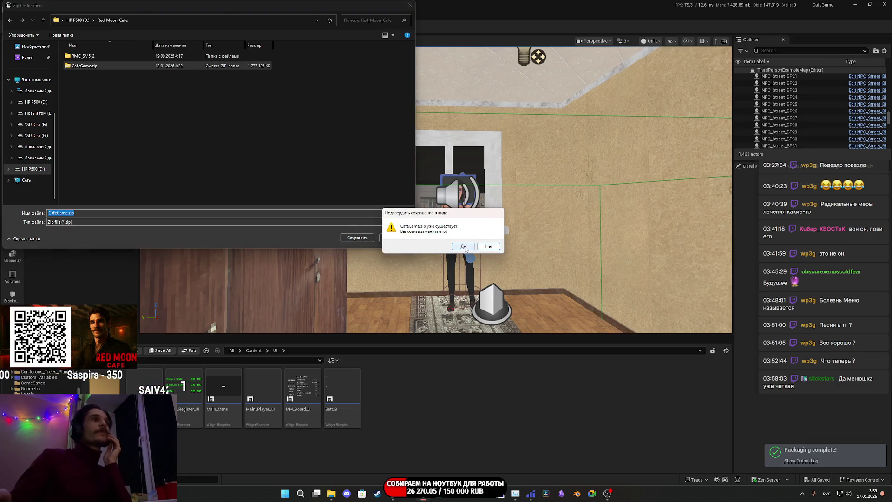
{"action": "left_click", "coordinate": [463, 247]}
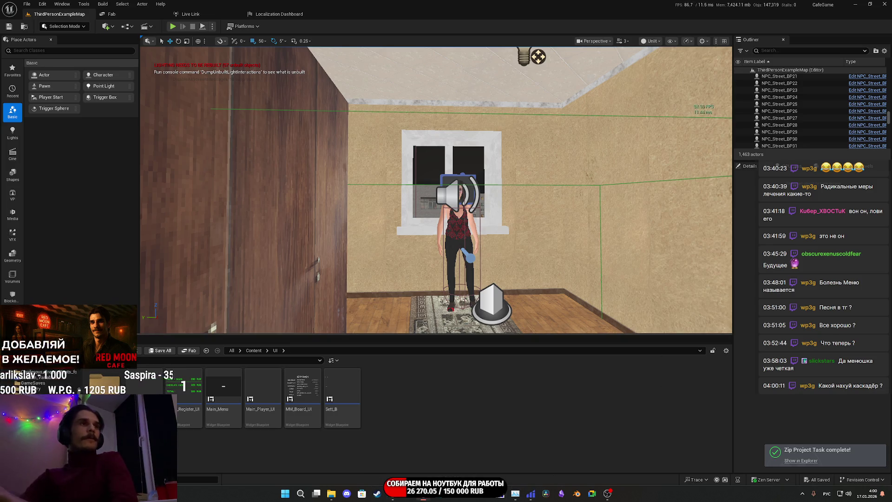
{"action": "left_click", "coordinate": [884, 4]}
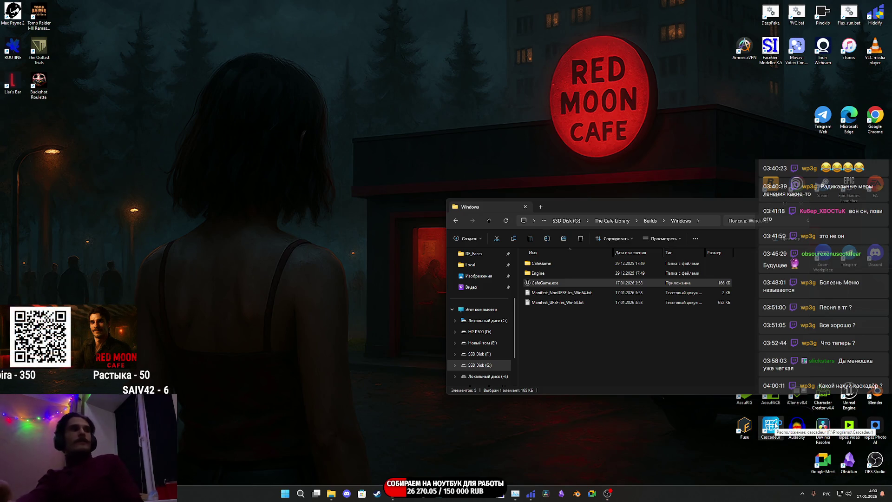
Step: Launch Cascadeur from the desktop and focus the Google search box in Chrome
{"action": "double_click", "coordinate": [771, 426]}
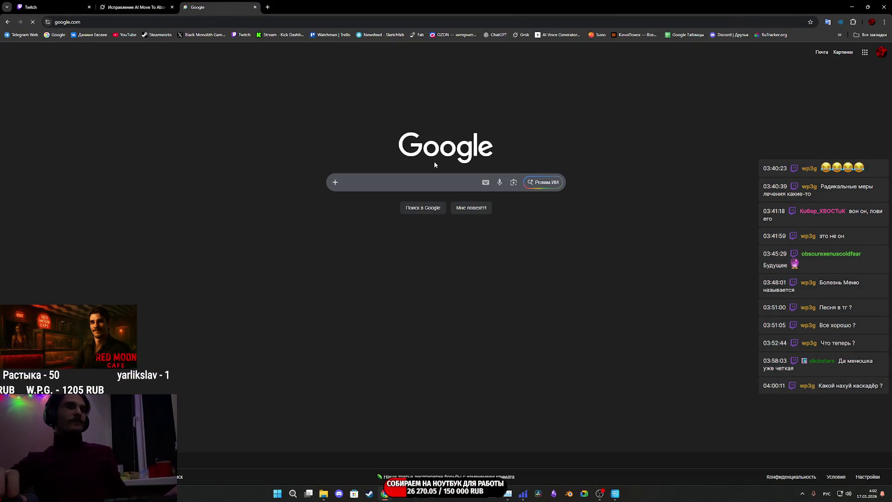
{"action": "left_click", "coordinate": [420, 180]}
{"action": "type", "text": "belate"}
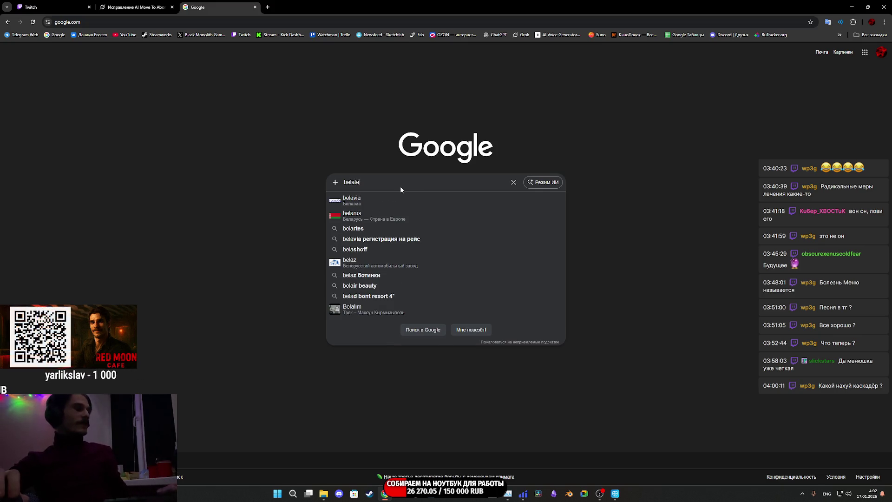
{"action": "type", "text": "d dem"}
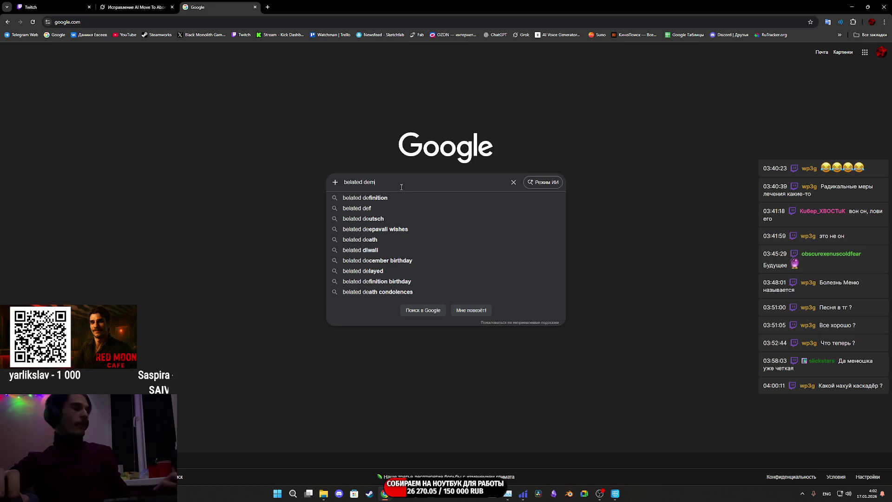
{"action": "type", "text": "o"}
Step: Run the Google search for 'belated demo' and return to the Belated DEMO download page
{"action": "key", "text": "Return"}
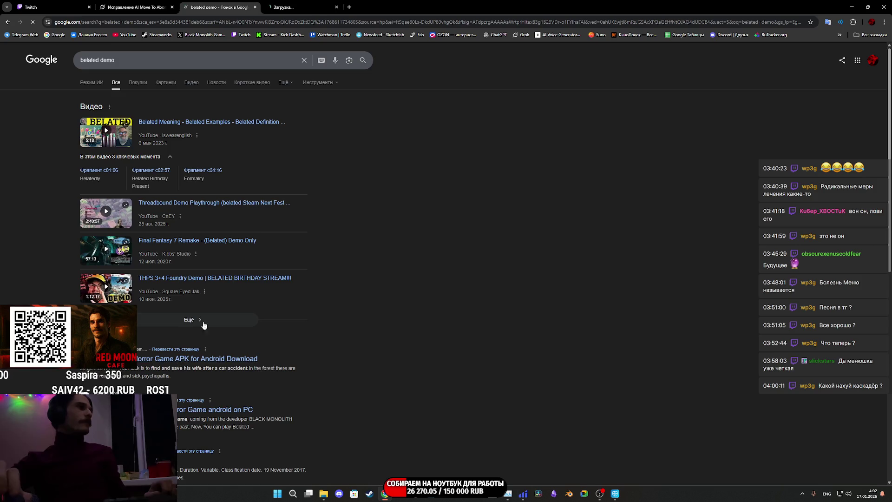
{"action": "scroll", "coordinate": [197, 330], "scroll_direction": "down", "scroll_amount": 1}
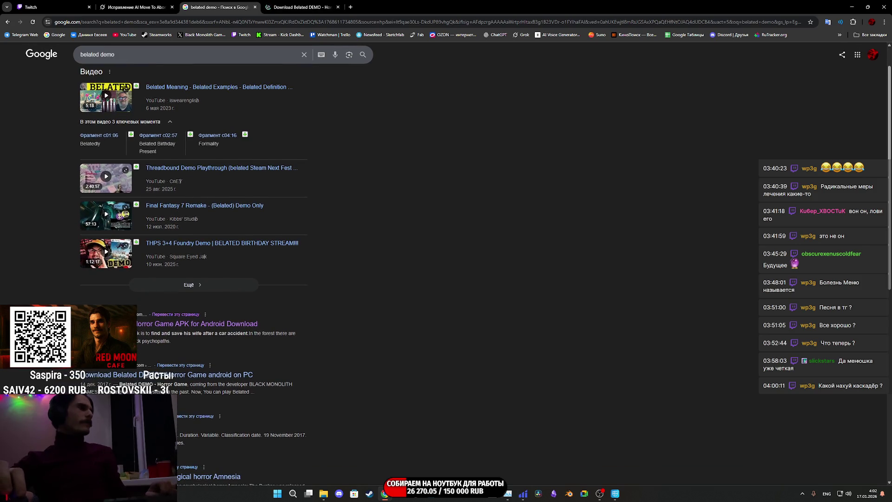
{"action": "scroll", "coordinate": [274, 349], "scroll_direction": "down", "scroll_amount": 3}
{"action": "scroll", "coordinate": [274, 349], "scroll_direction": "down", "scroll_amount": 1}
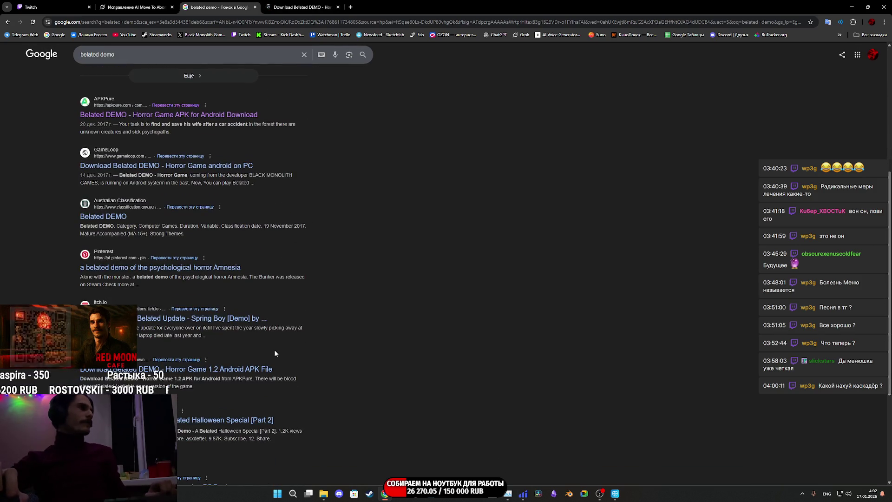
{"action": "left_click", "coordinate": [300, 7]}
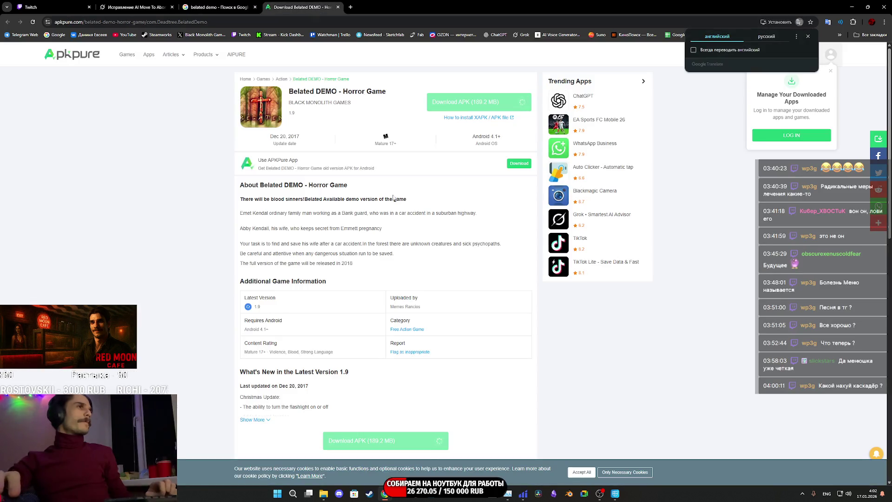
{"action": "scroll", "coordinate": [393, 209], "scroll_direction": "down", "scroll_amount": 3}
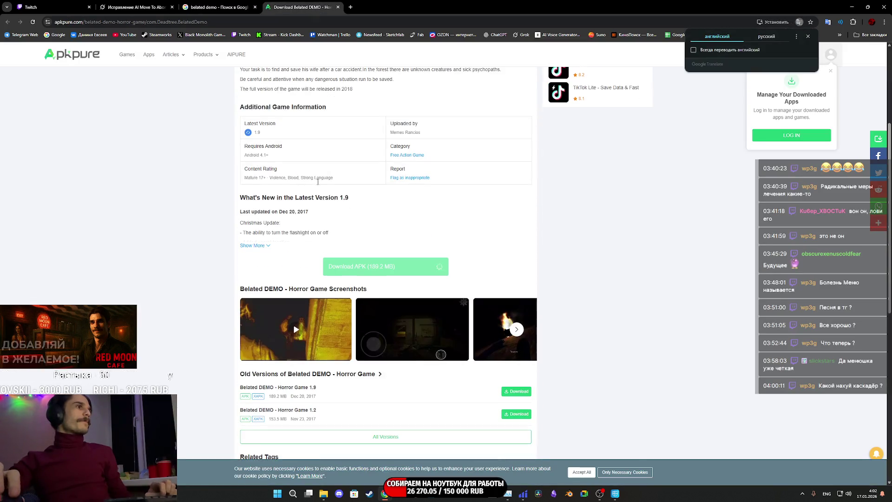
Step: Page forward and back through the Belated DEMO screenshot lightbox, then close it
{"action": "left_click", "coordinate": [408, 328]}
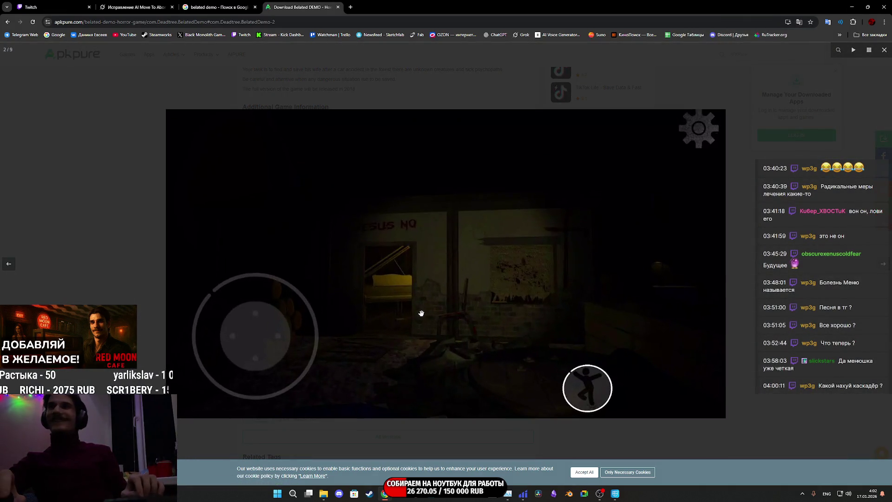
{"action": "left_click", "coordinate": [422, 313]}
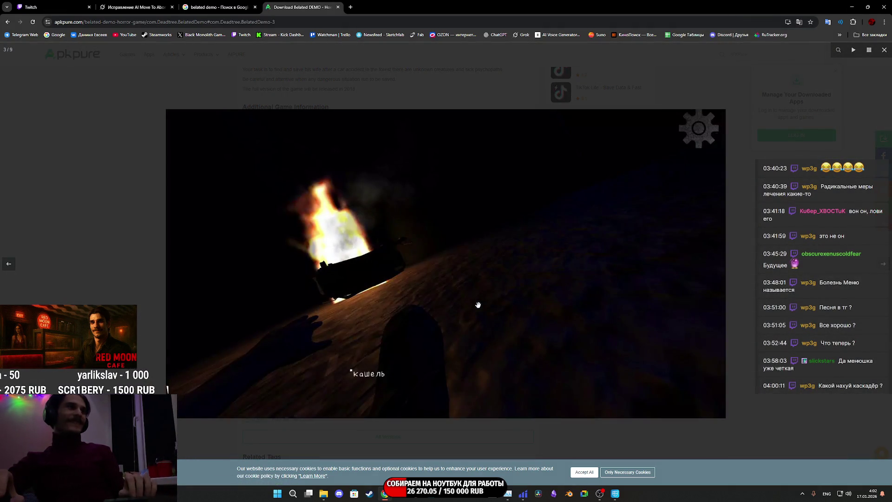
{"action": "left_click", "coordinate": [479, 305]}
{"action": "left_click", "coordinate": [478, 305]}
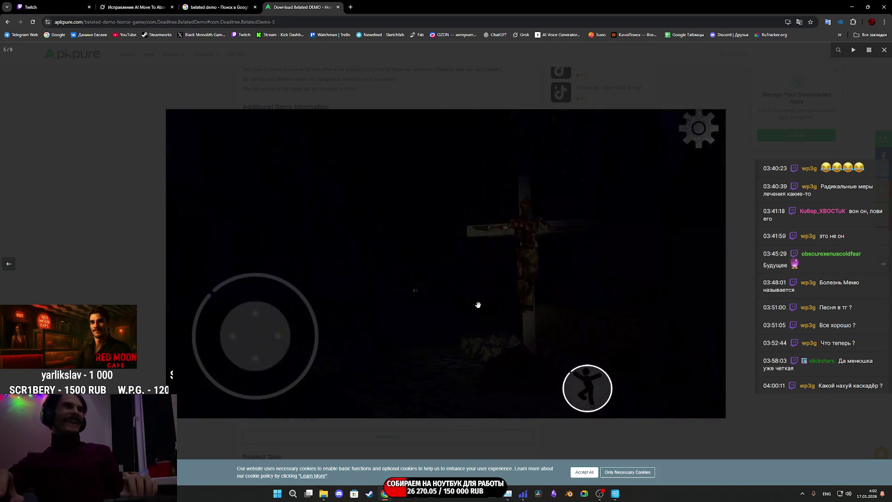
{"action": "left_click", "coordinate": [479, 305]}
{"action": "left_click", "coordinate": [478, 303]}
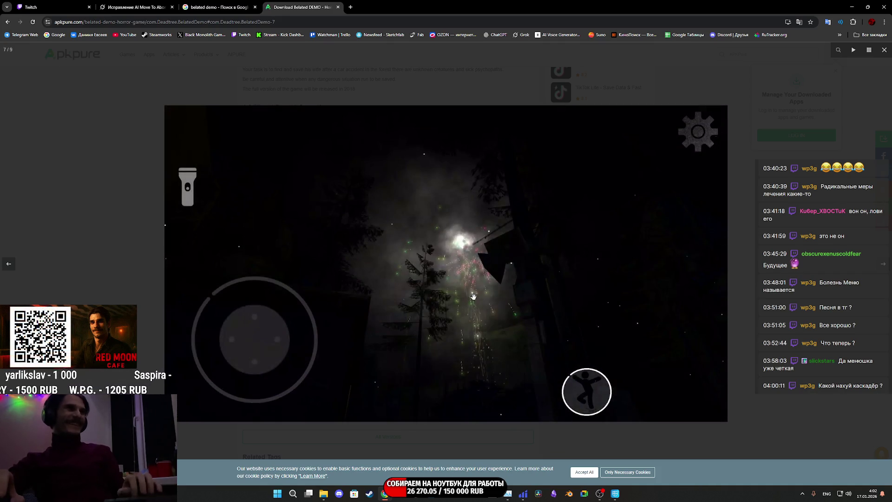
{"action": "left_click", "coordinate": [473, 296]}
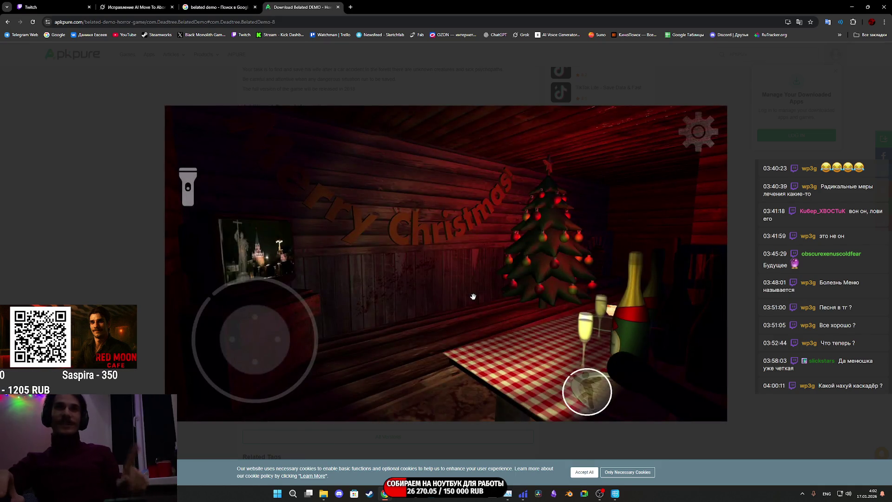
{"action": "left_click", "coordinate": [473, 295]}
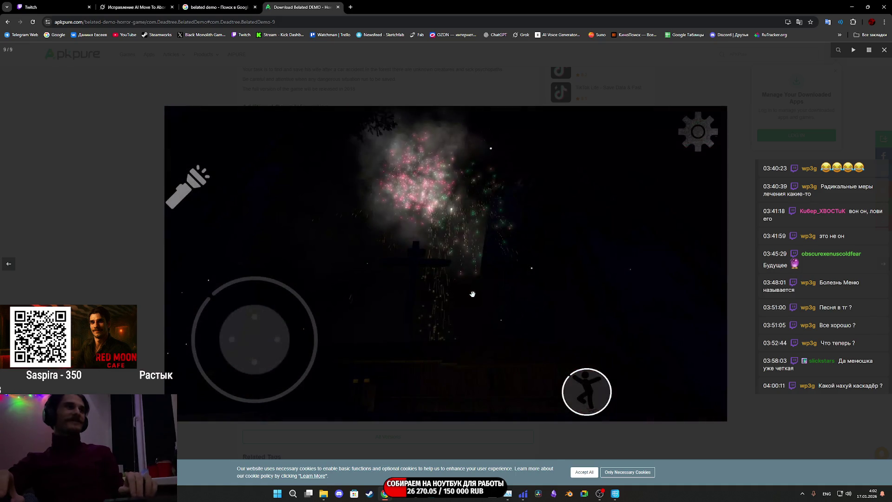
{"action": "left_click", "coordinate": [472, 294]}
{"action": "left_click", "coordinate": [473, 294]}
{"action": "left_click", "coordinate": [472, 294]}
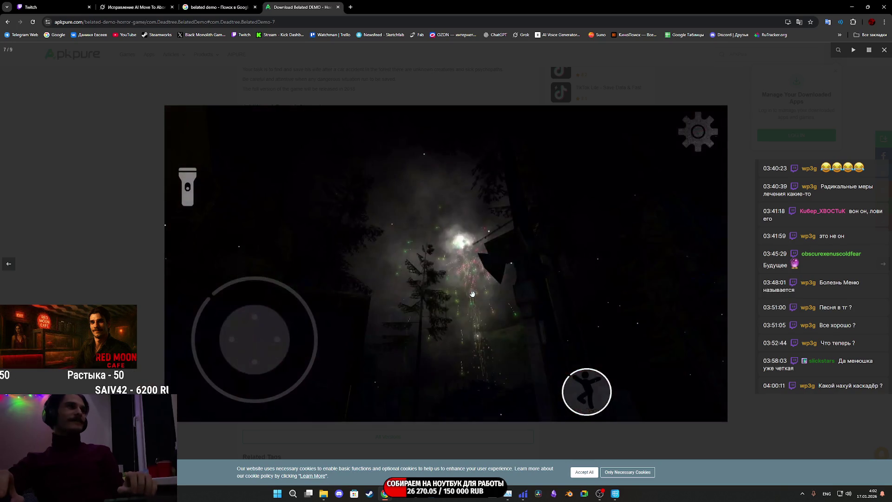
{"action": "left_click", "coordinate": [472, 295]}
{"action": "left_click", "coordinate": [472, 294]}
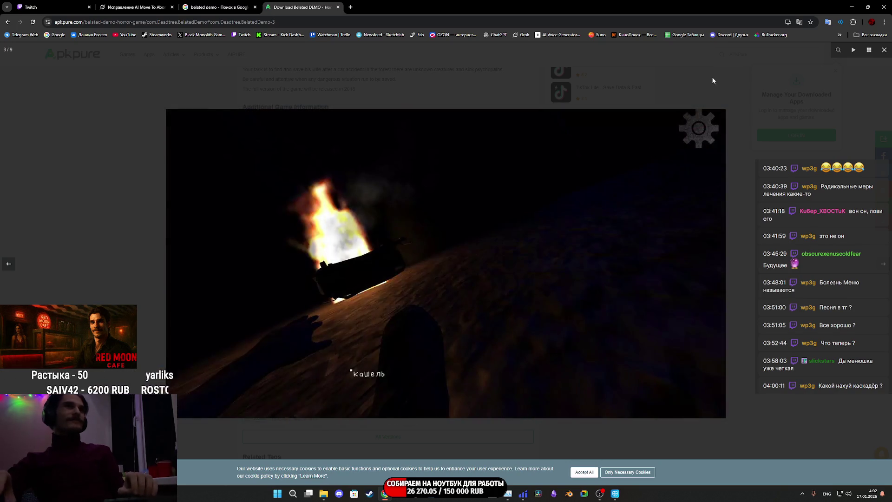
{"action": "key", "text": "Escape"}
{"action": "scroll", "coordinate": [568, 214], "scroll_direction": "down", "scroll_amount": 3}
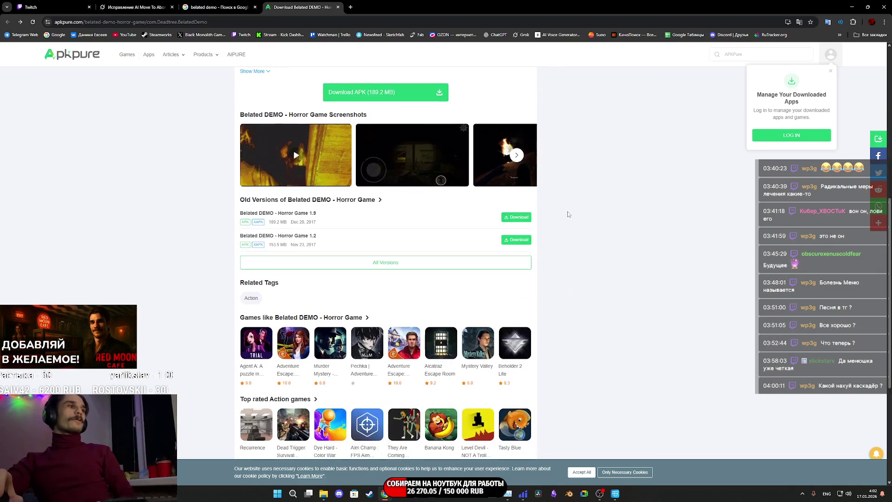
{"action": "scroll", "coordinate": [568, 213], "scroll_direction": "up", "scroll_amount": 3}
{"action": "scroll", "coordinate": [569, 212], "scroll_direction": "down", "scroll_amount": 2}
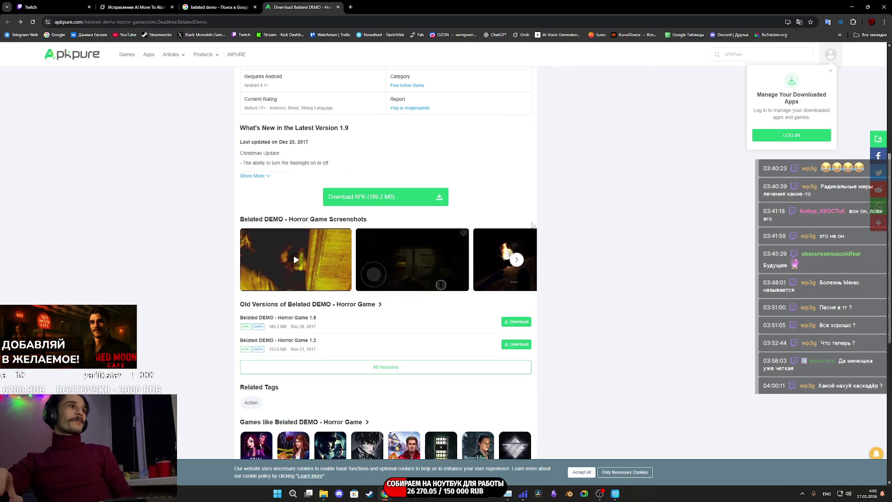
Step: Show all Belated DEMO versions on APKPure, then close that tab
{"action": "left_click", "coordinate": [378, 368]}
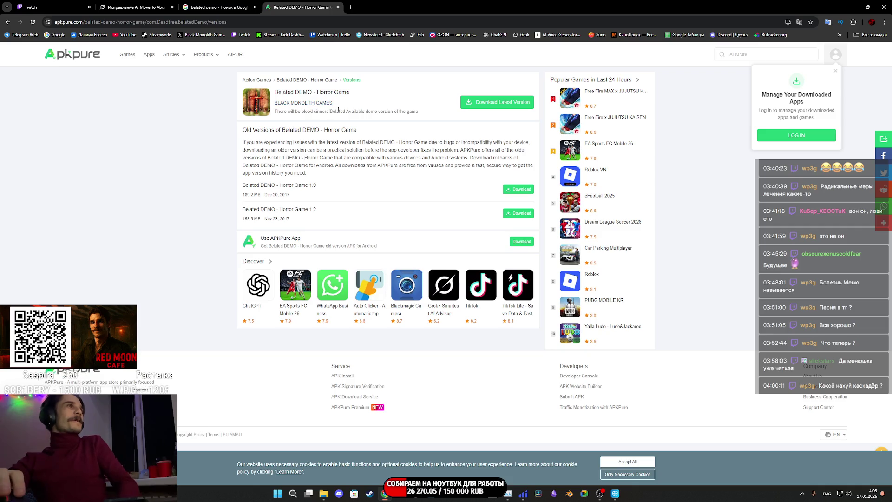
{"action": "middle_click", "coordinate": [296, 6]}
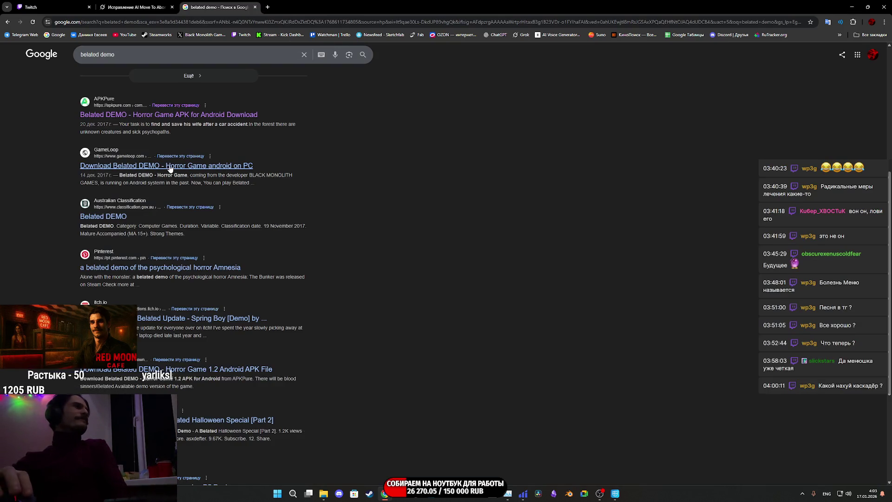
Step: View the GameLoop Belated DEMO page's preview video and images, then close the gallery
{"action": "left_click", "coordinate": [185, 168]}
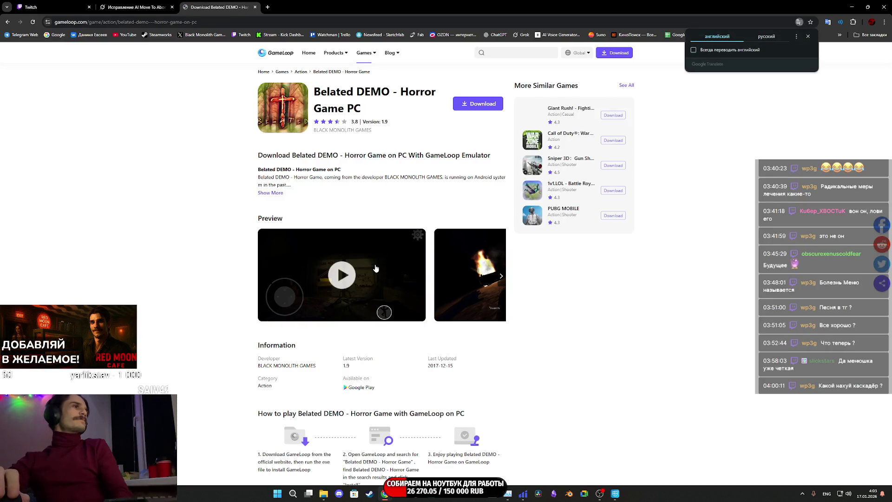
{"action": "left_click", "coordinate": [344, 278]}
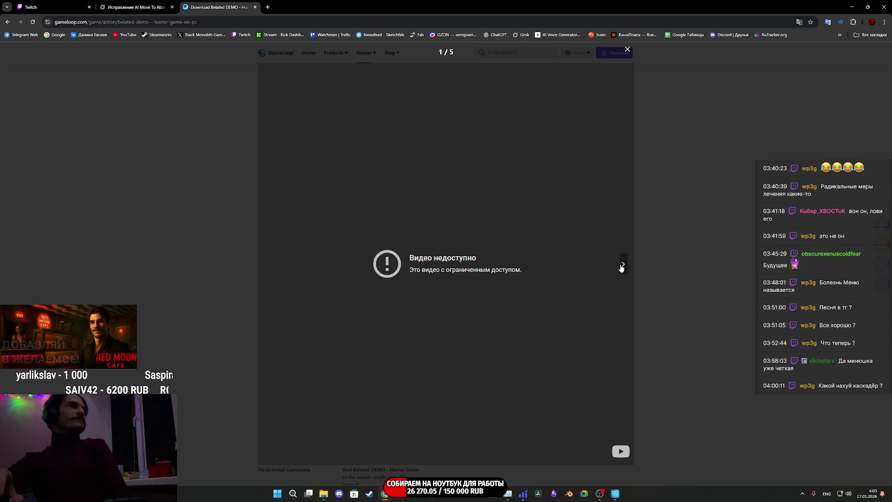
{"action": "left_click", "coordinate": [622, 267]}
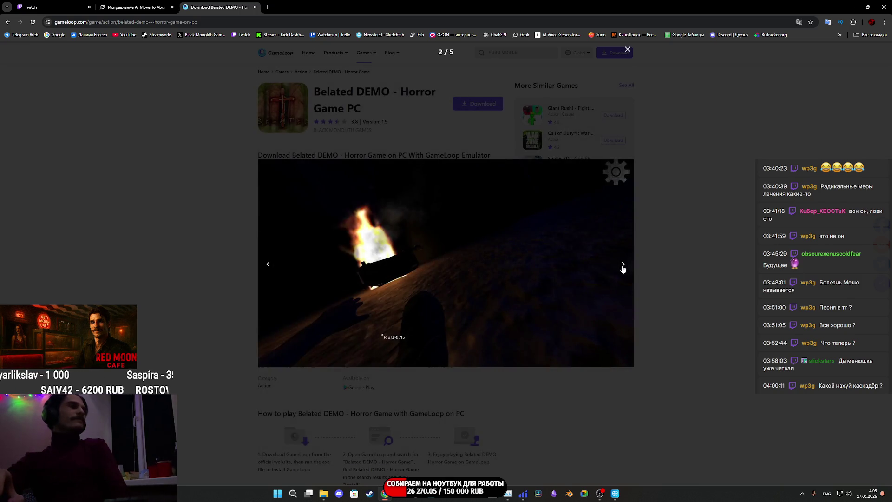
{"action": "left_click", "coordinate": [623, 267]}
{"action": "left_click", "coordinate": [623, 267]}
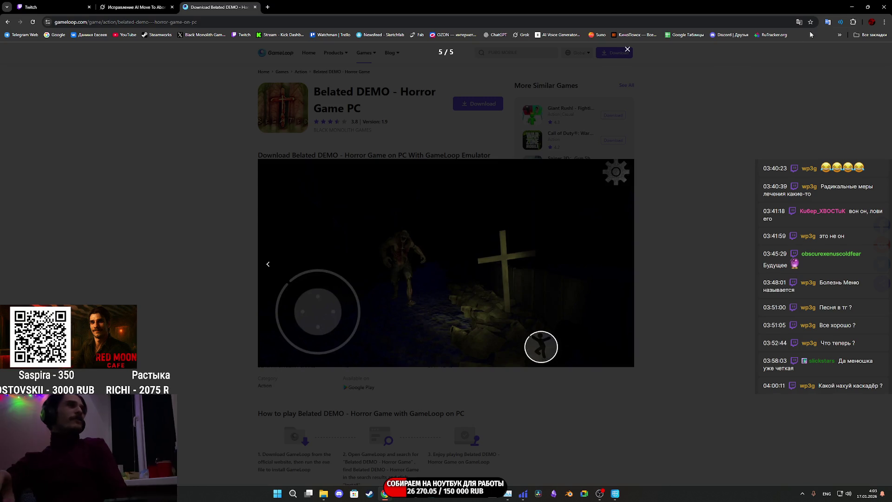
{"action": "left_click", "coordinate": [628, 53]}
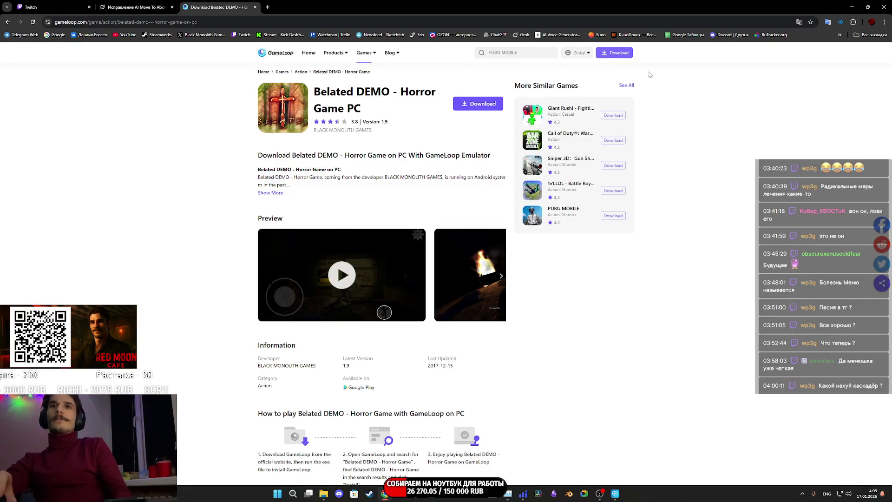
{"action": "scroll", "coordinate": [648, 147], "scroll_direction": "down", "scroll_amount": 3}
{"action": "scroll", "coordinate": [648, 147], "scroll_direction": "down", "scroll_amount": 3}
{"action": "scroll", "coordinate": [646, 144], "scroll_direction": "down", "scroll_amount": 3}
{"action": "scroll", "coordinate": [467, 174], "scroll_direction": "down", "scroll_amount": 4}
{"action": "scroll", "coordinate": [466, 174], "scroll_direction": "down", "scroll_amount": 2}
{"action": "scroll", "coordinate": [466, 174], "scroll_direction": "up", "scroll_amount": 5}
{"action": "scroll", "coordinate": [465, 171], "scroll_direction": "up", "scroll_amount": 6}
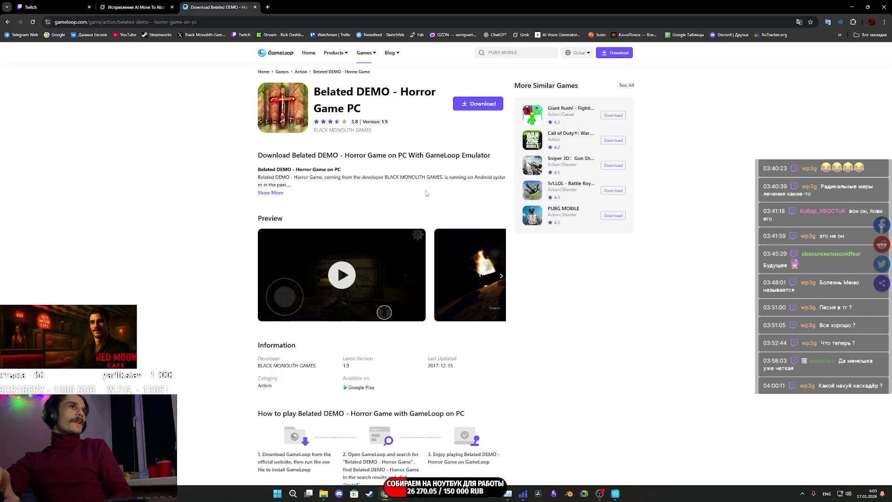
Step: Expand the full game description, close the GameLoop tab and switch to the Twitch dashboard
{"action": "left_click", "coordinate": [269, 194]}
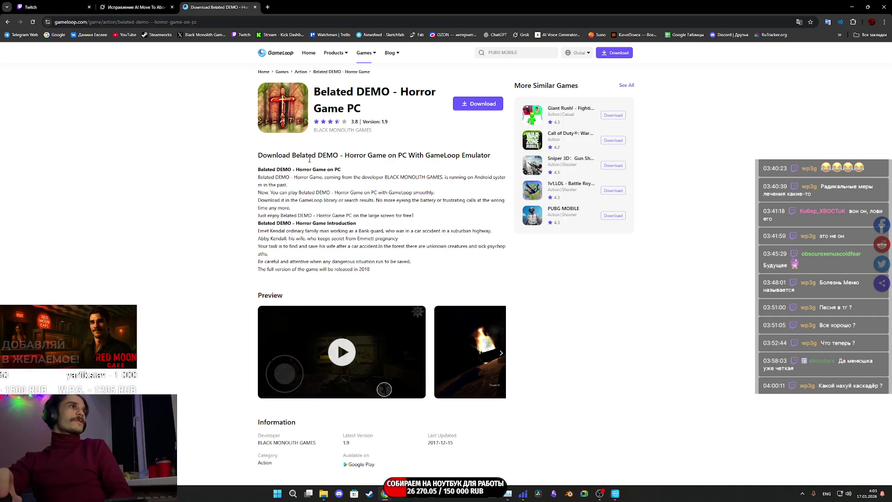
{"action": "middle_click", "coordinate": [213, 6]}
{"action": "left_click", "coordinate": [62, 7]}
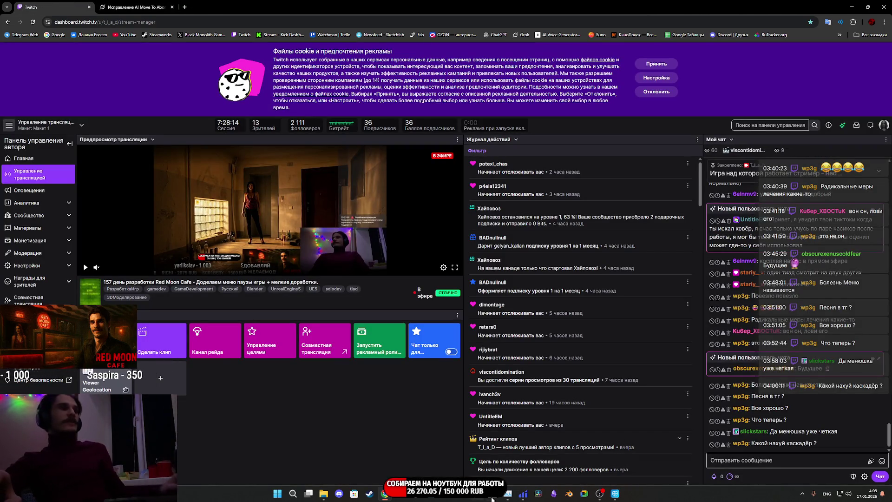
Step: Minimize Chrome and sign in to Cascadeur with Continue with Google
{"action": "left_click", "coordinate": [852, 3]}
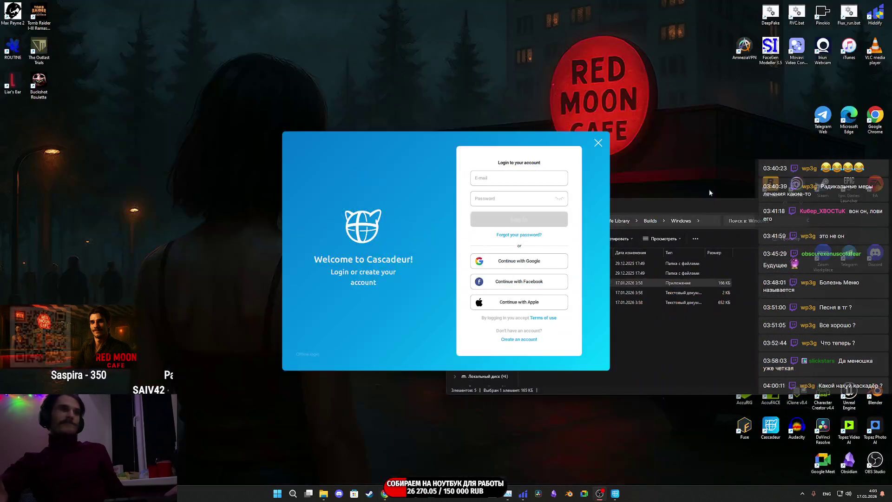
{"action": "left_click", "coordinate": [518, 261]}
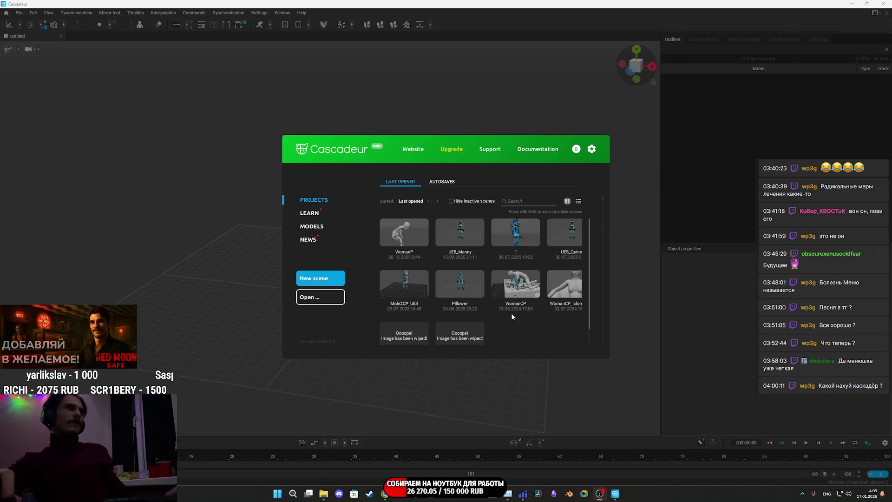
Step: Load the WomanP scene and scrub the timeline to frame 14, selecting its pose keyframe
{"action": "double_click", "coordinate": [408, 240]}
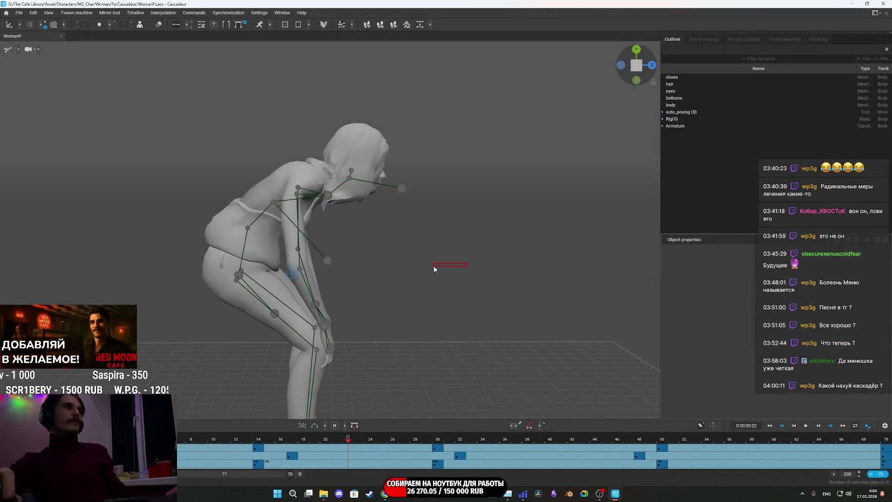
{"action": "mouse_move", "coordinate": [434, 266]}
{"action": "left_mouse_down"}
{"action": "mouse_move", "coordinate": [471, 251]}
{"action": "mouse_move", "coordinate": [401, 271]}
{"action": "left_mouse_up"}
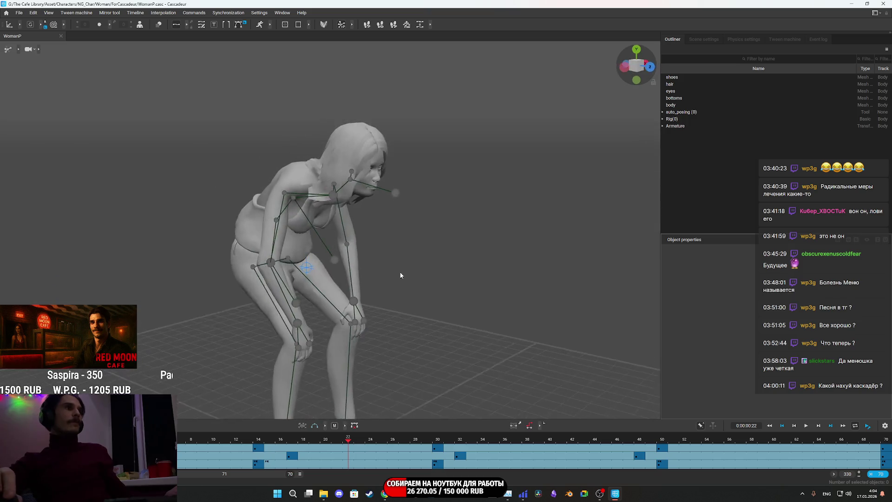
{"action": "left_click_drag", "start_coordinate": [325, 440], "coordinate": [225, 440]}
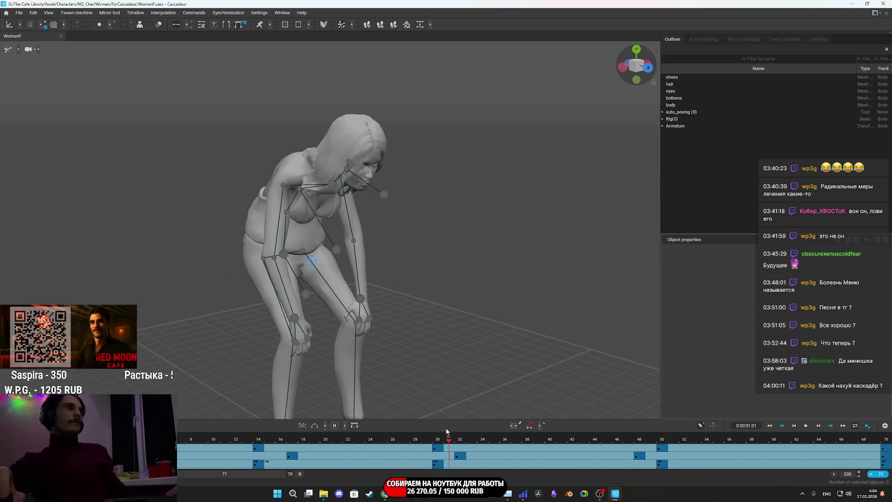
{"action": "left_click", "coordinate": [322, 418]}
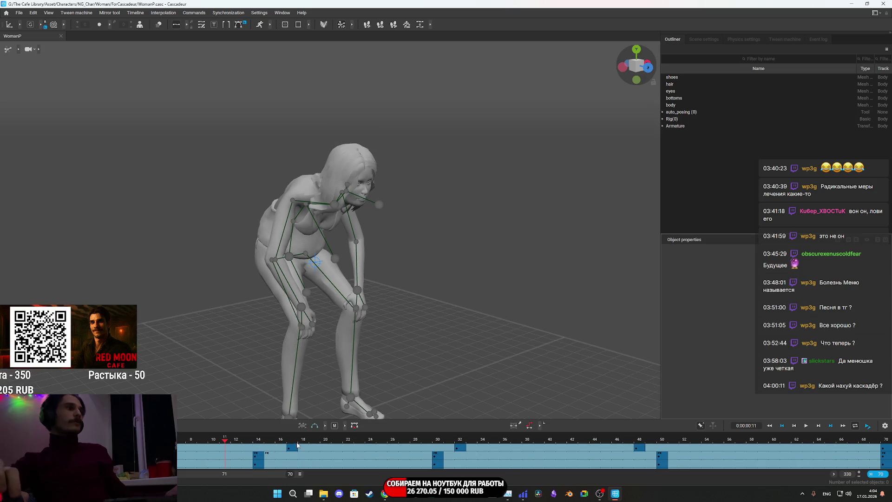
{"action": "left_click_drag", "start_coordinate": [245, 441], "coordinate": [257, 438]}
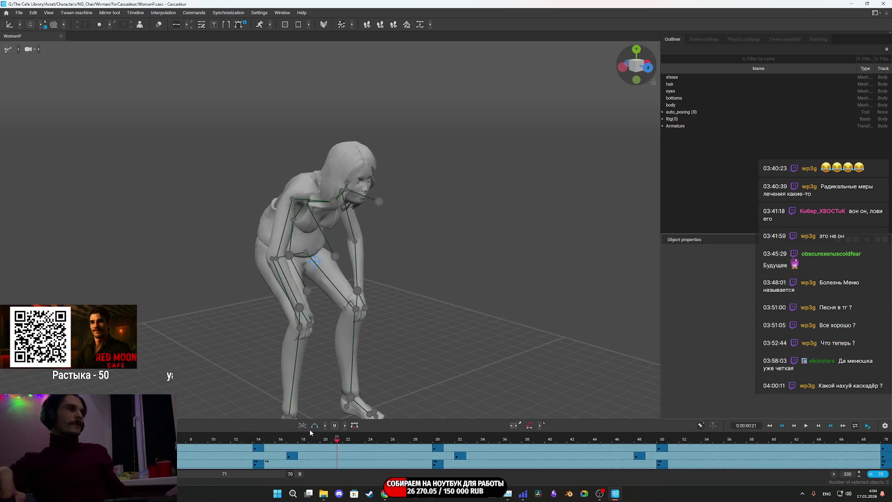
{"action": "scroll", "coordinate": [306, 384], "scroll_direction": "down", "scroll_amount": 5}
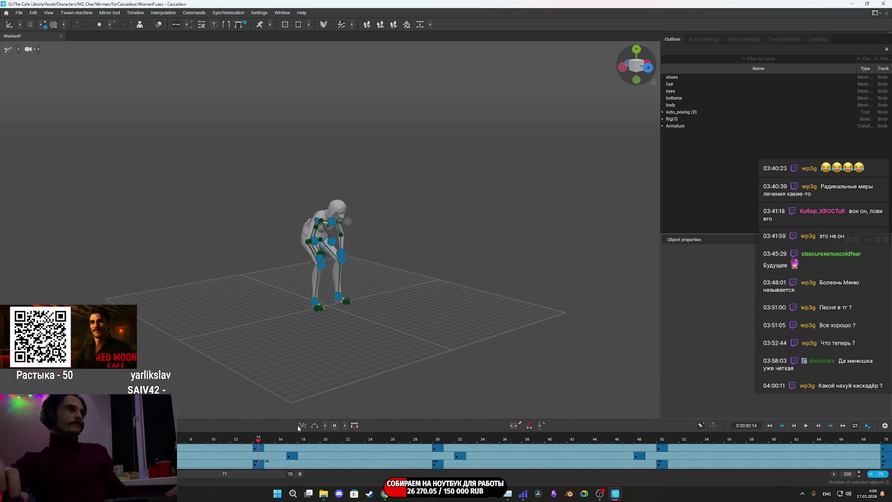
{"action": "left_click", "coordinate": [293, 458]}
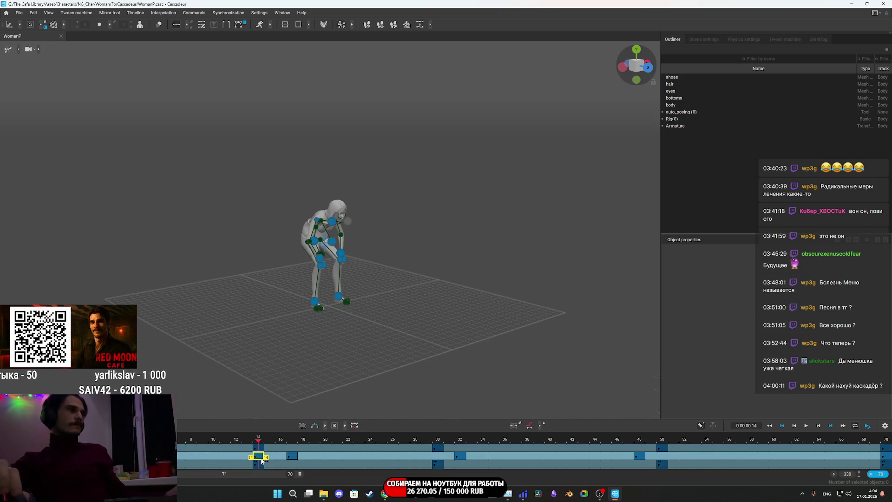
{"action": "scroll", "coordinate": [380, 286], "scroll_direction": "up", "scroll_amount": 6}
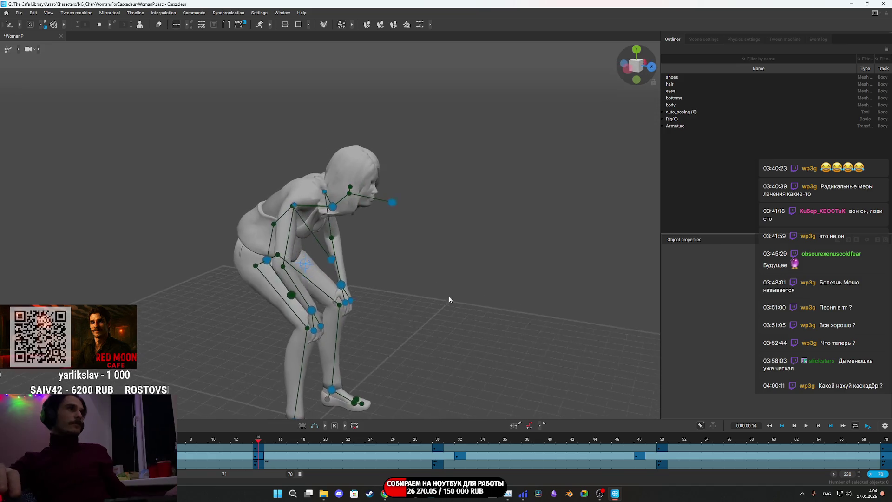
{"action": "scroll", "coordinate": [450, 404], "scroll_direction": "down", "scroll_amount": 4}
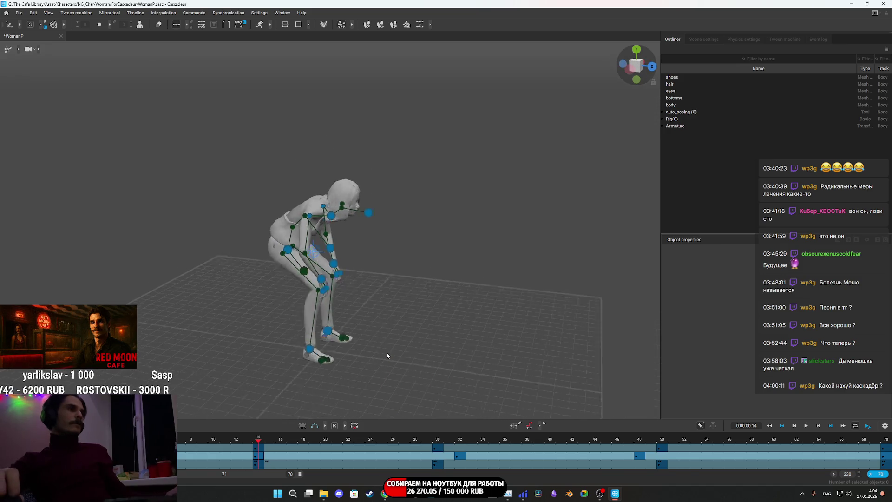
Step: Box-select the rig and lift the neck point up-left to straighten the pose and raise the head
{"action": "left_click_drag", "start_coordinate": [414, 358], "coordinate": [246, 144]}
{"action": "scroll", "coordinate": [349, 240], "scroll_direction": "up", "scroll_amount": 5}
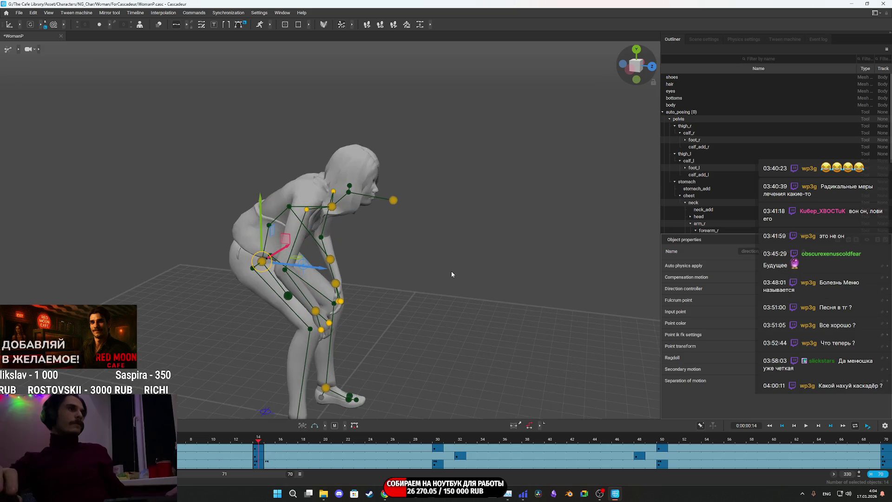
{"action": "left_click", "coordinate": [333, 207]}
{"action": "left_click_drag", "start_coordinate": [332, 164], "coordinate": [330, 136]}
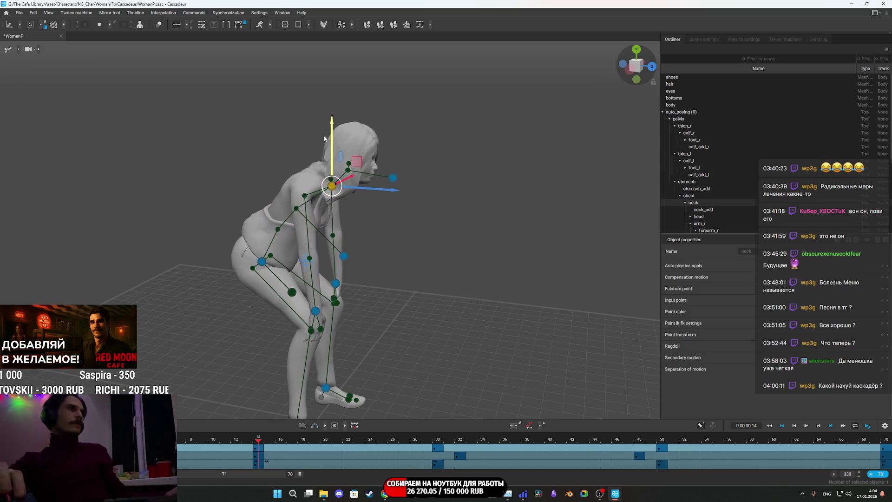
{"action": "mouse_move", "coordinate": [356, 174]}
{"action": "left_mouse_down"}
{"action": "mouse_move", "coordinate": [150, 72]}
{"action": "mouse_move", "coordinate": [84, 70]}
{"action": "left_mouse_up"}
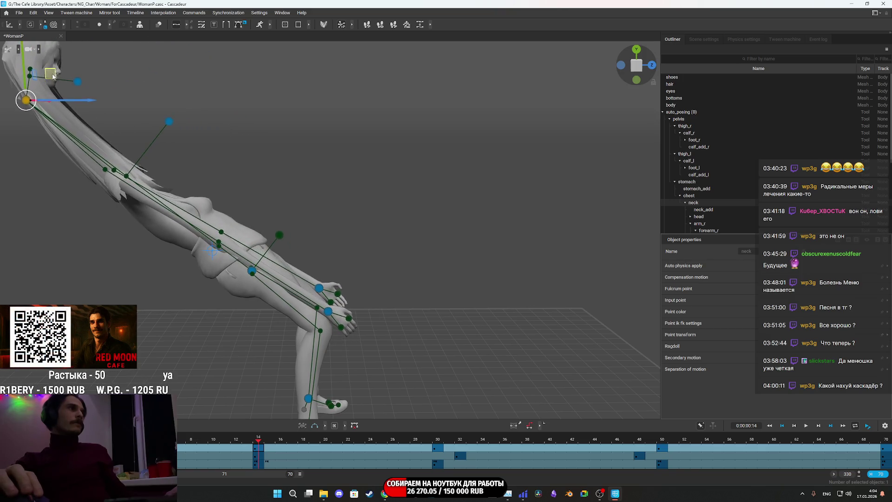
Step: Orbit to check the upright pose from several angles, then begin closing Cascadeur
{"action": "mouse_move", "coordinate": [190, 100]}
{"action": "left_mouse_down"}
{"action": "mouse_move", "coordinate": [567, 175]}
{"action": "mouse_move", "coordinate": [392, 248]}
{"action": "mouse_move", "coordinate": [466, 254]}
{"action": "left_mouse_up"}
{"action": "scroll", "coordinate": [393, 248], "scroll_direction": "up", "scroll_amount": 4}
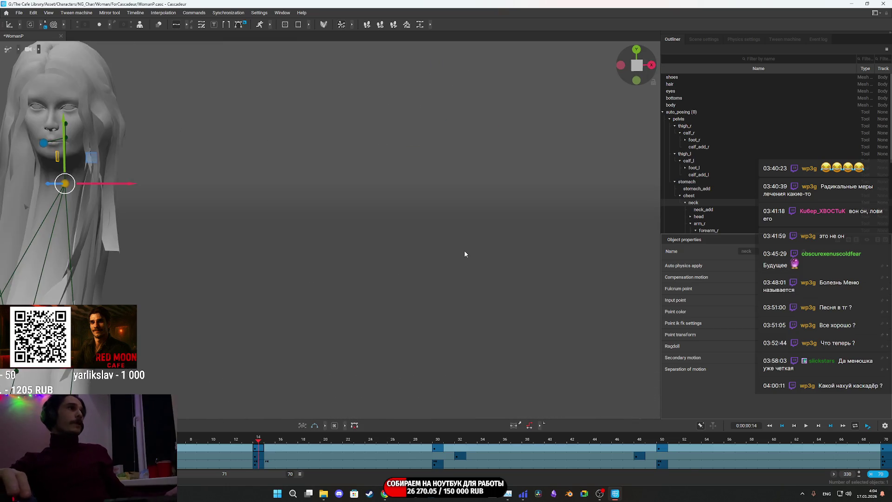
{"action": "scroll", "coordinate": [465, 254], "scroll_direction": "down", "scroll_amount": 5}
{"action": "scroll", "coordinate": [379, 300], "scroll_direction": "down", "scroll_amount": 2}
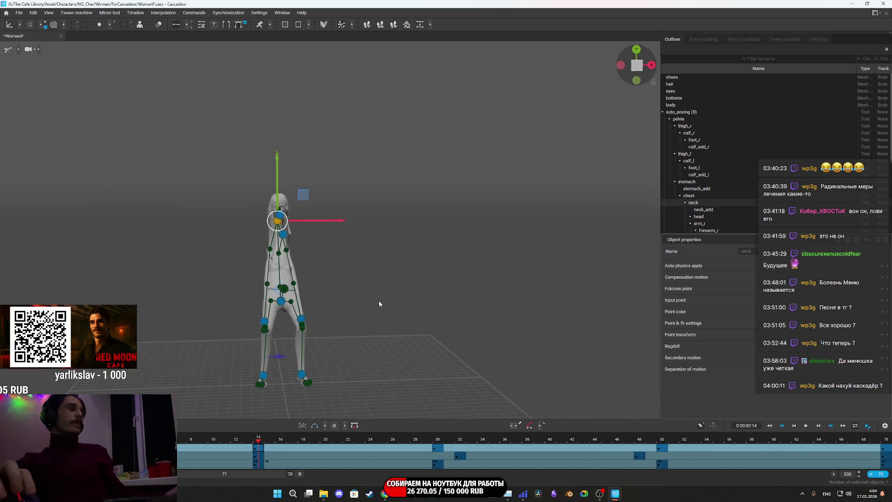
{"action": "scroll", "coordinate": [357, 271], "scroll_direction": "up", "scroll_amount": 4}
{"action": "mouse_move", "coordinate": [357, 271]}
{"action": "left_mouse_down"}
{"action": "mouse_move", "coordinate": [484, 290]}
{"action": "mouse_move", "coordinate": [304, 256]}
{"action": "left_mouse_up"}
{"action": "scroll", "coordinate": [484, 291], "scroll_direction": "down", "scroll_amount": 4}
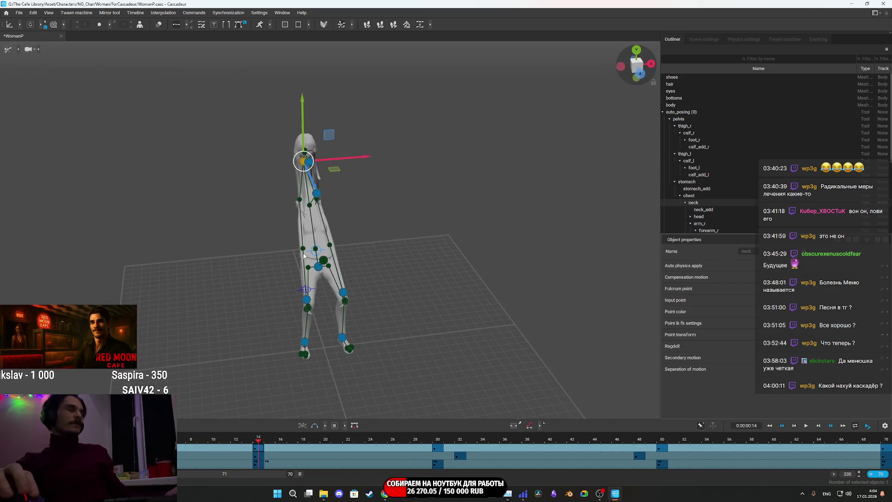
{"action": "scroll", "coordinate": [328, 256], "scroll_direction": "up", "scroll_amount": 3}
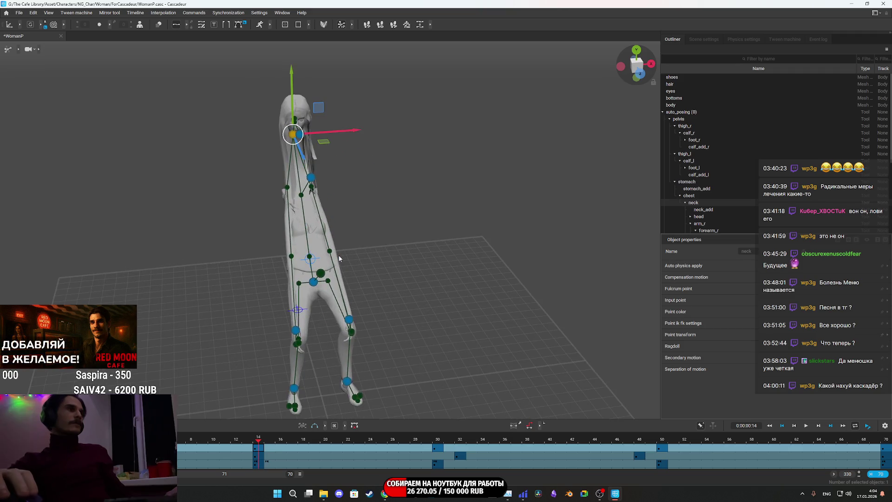
{"action": "left_click", "coordinate": [295, 133]}
{"action": "mouse_move", "coordinate": [339, 254]}
{"action": "left_mouse_down"}
{"action": "mouse_move", "coordinate": [371, 278]}
{"action": "mouse_move", "coordinate": [496, 262]}
{"action": "mouse_move", "coordinate": [578, 181]}
{"action": "left_mouse_up"}
{"action": "scroll", "coordinate": [371, 278], "scroll_direction": "up", "scroll_amount": 5}
{"action": "left_click", "coordinate": [884, 3]}
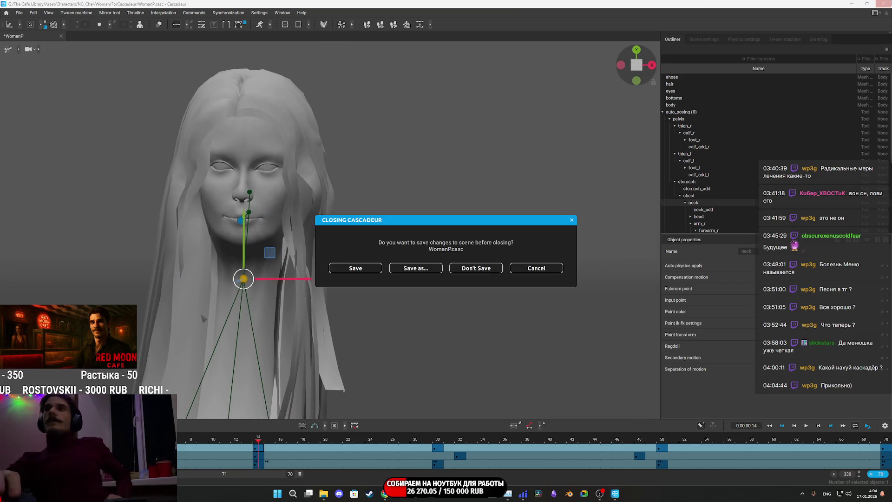
Step: Decline saving the Cascadeur scene so it exits to the Builds > Windows Explorer folder
{"action": "left_click", "coordinate": [479, 269]}
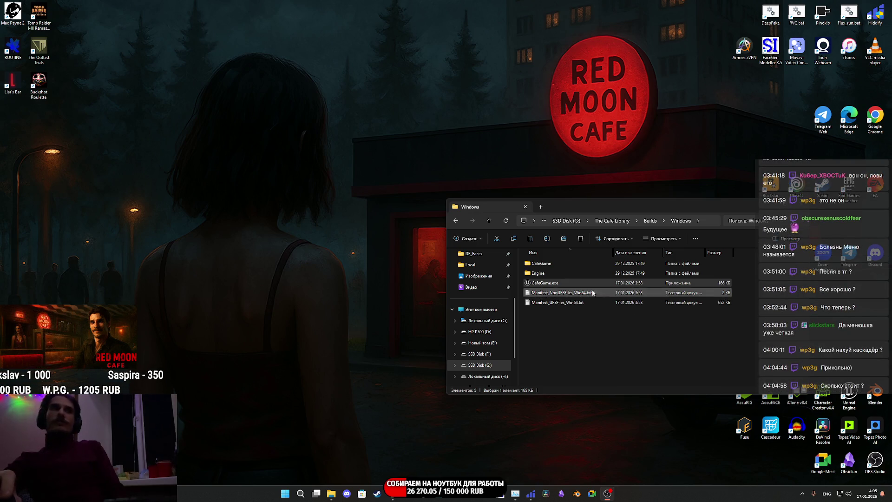
Step: Run CafeGame.exe and choose ПРОДОЛЖИТЬ to continue the saved game into the apartment
{"action": "double_click", "coordinate": [558, 283]}
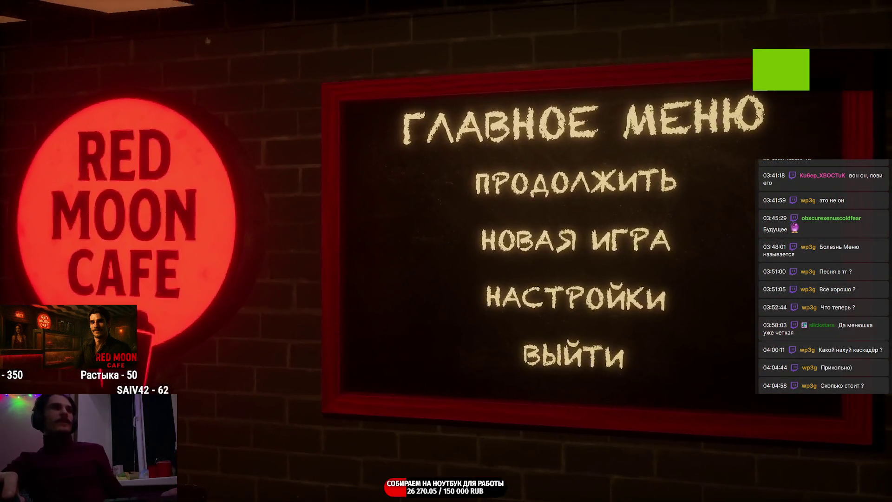
{"action": "left_click", "coordinate": [585, 209]}
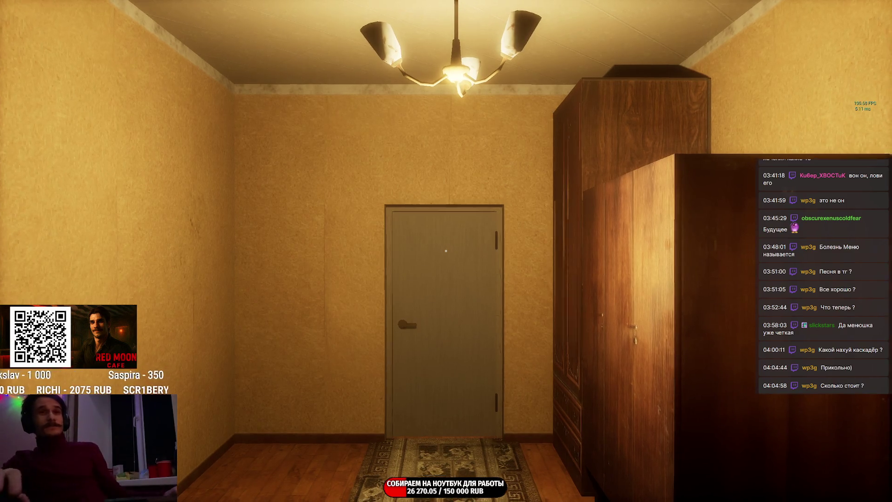
Step: Walk with W out of the apartment, across the night park and into Red Moon Cafe behind the counter
{"action": "key", "text": "w"}
{"action": "key", "text": "w"}
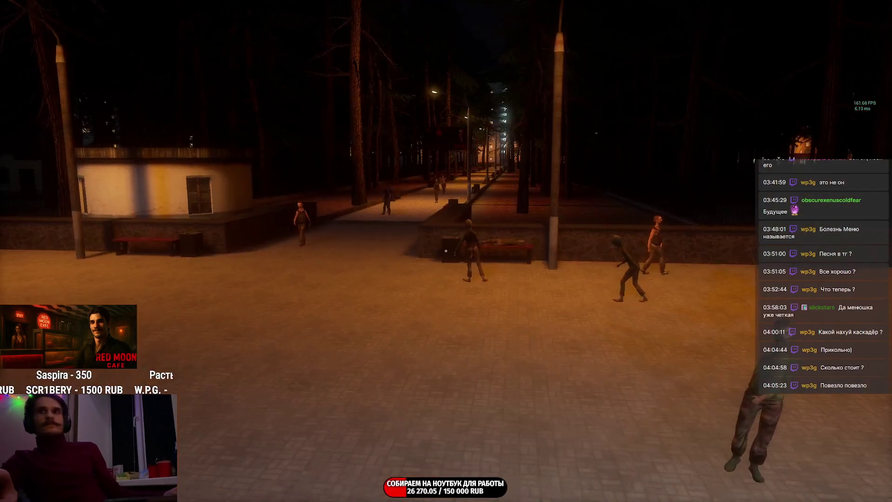
{"action": "key", "text": "w"}
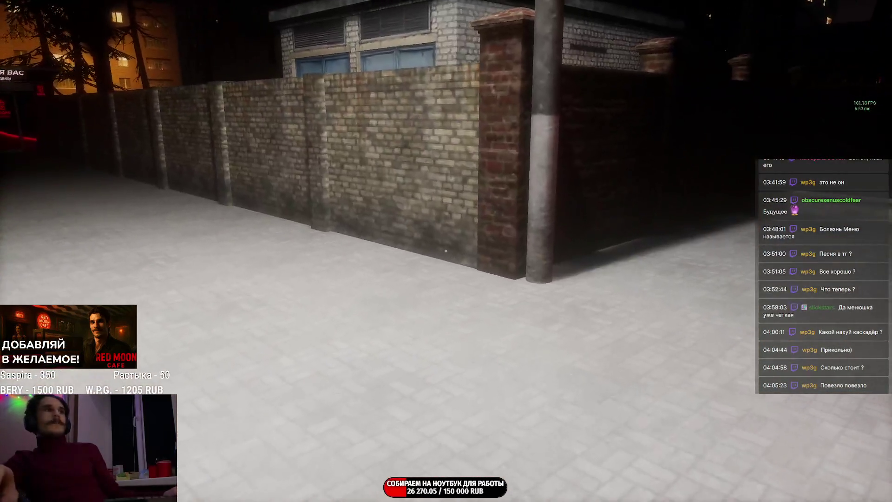
{"action": "key", "text": "w"}
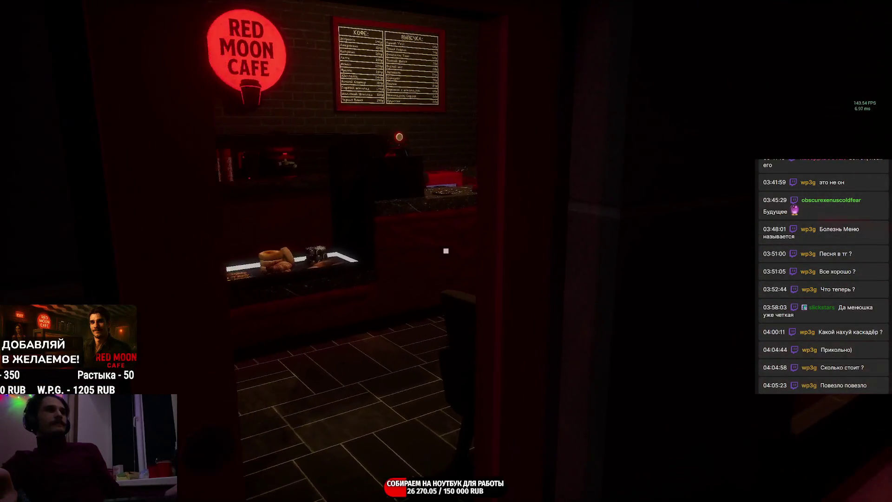
{"action": "key", "text": "w"}
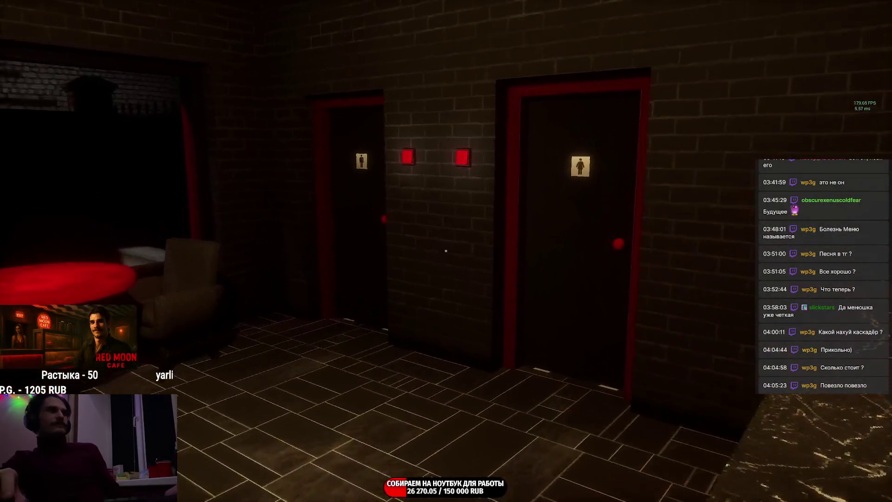
{"action": "key", "text": "w"}
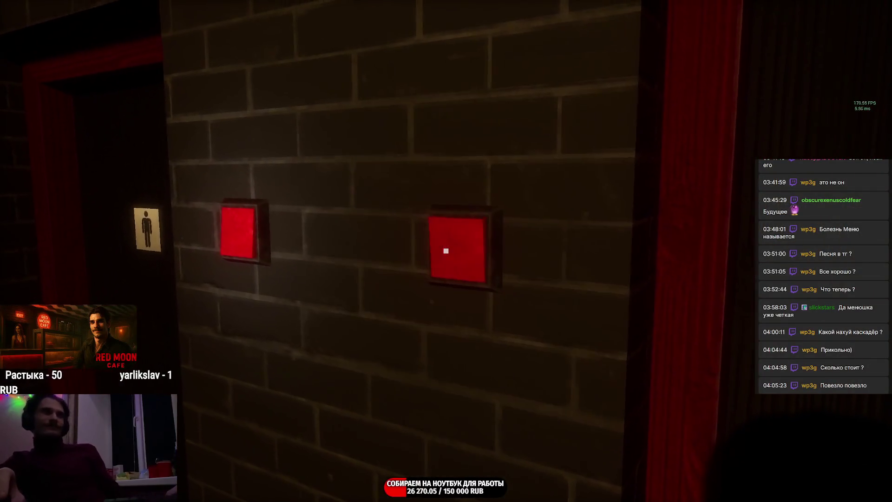
{"action": "key", "text": "Escape"}
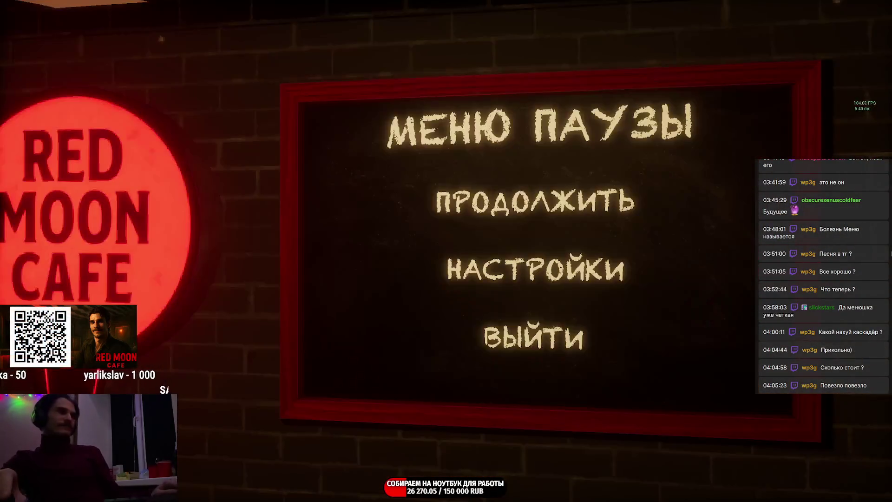
{"action": "left_click", "coordinate": [567, 208]}
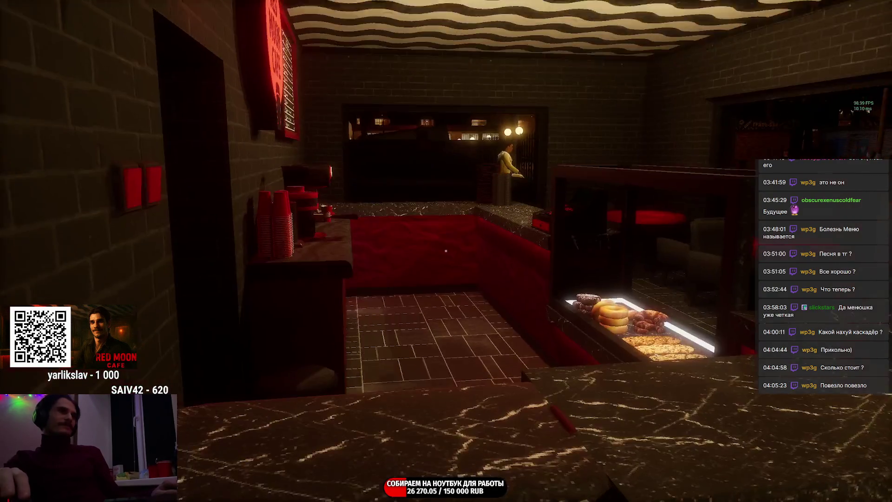
{"action": "key", "text": "w"}
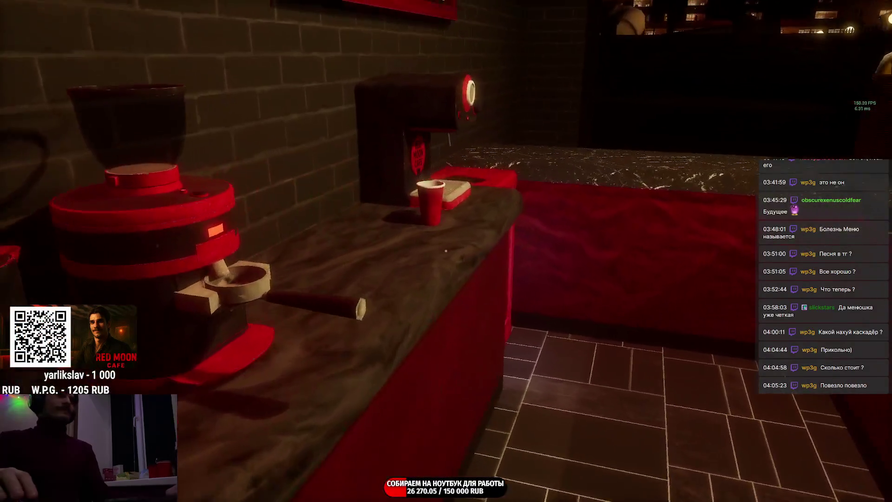
Step: Set a milk bottle on the counter and place a red cup by the grinder
{"action": "left_click", "coordinate": [433, 199]}
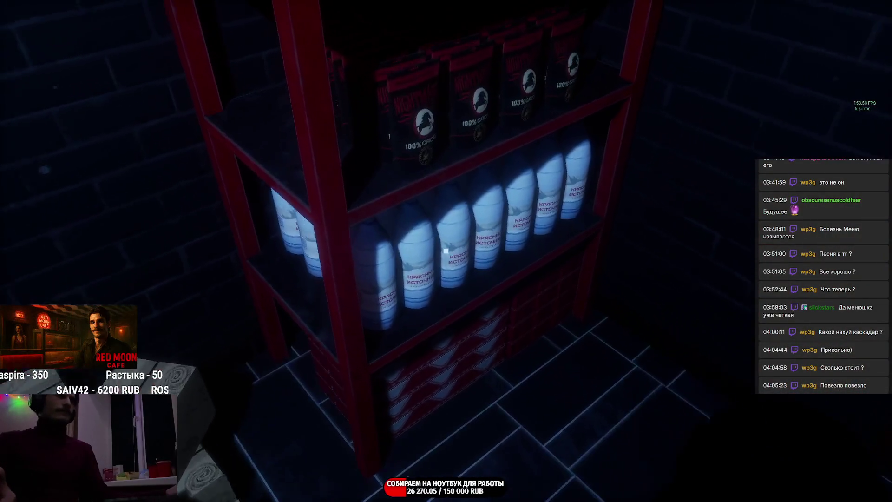
{"action": "left_click", "coordinate": [446, 250]}
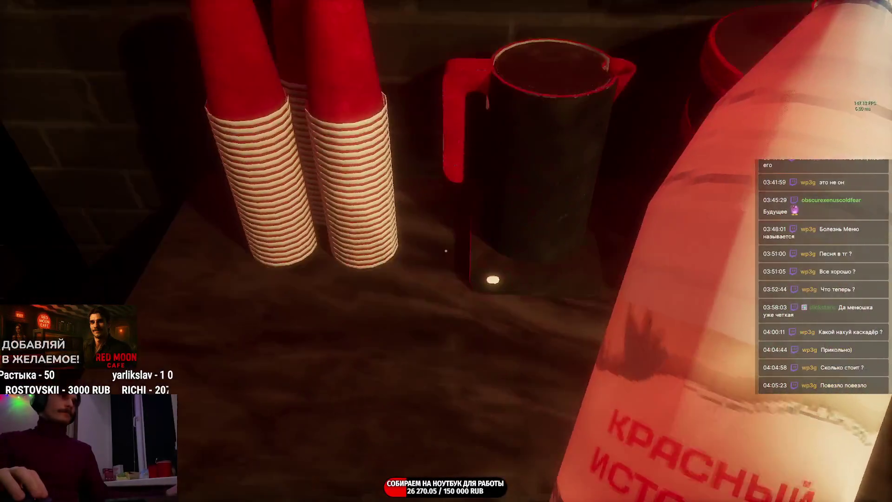
{"action": "left_click", "coordinate": [445, 250]}
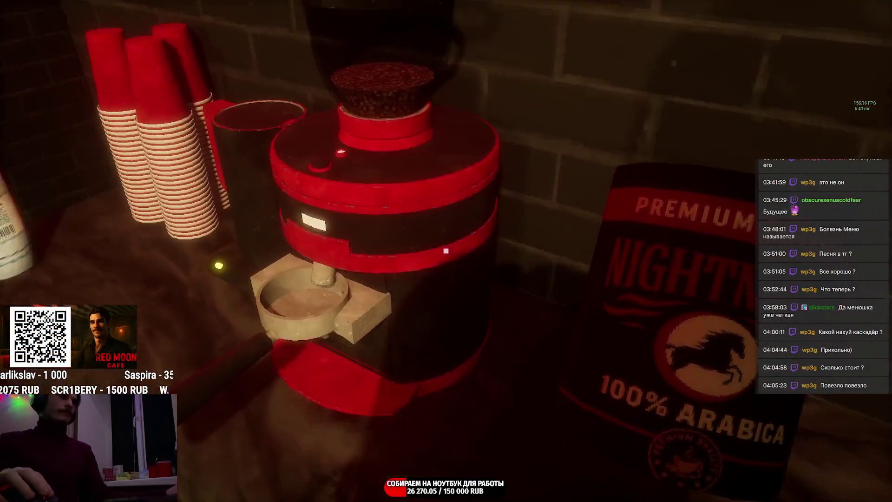
{"action": "left_click", "coordinate": [446, 251]}
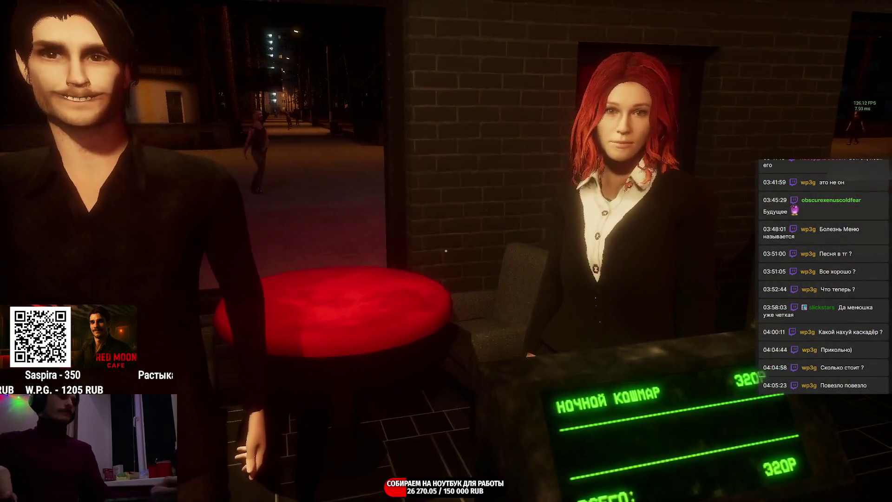
Step: In НАСТРОЙКИ > АУДИО lower Громкость звука from 60% to 30% and resume play
{"action": "key", "text": "Escape"}
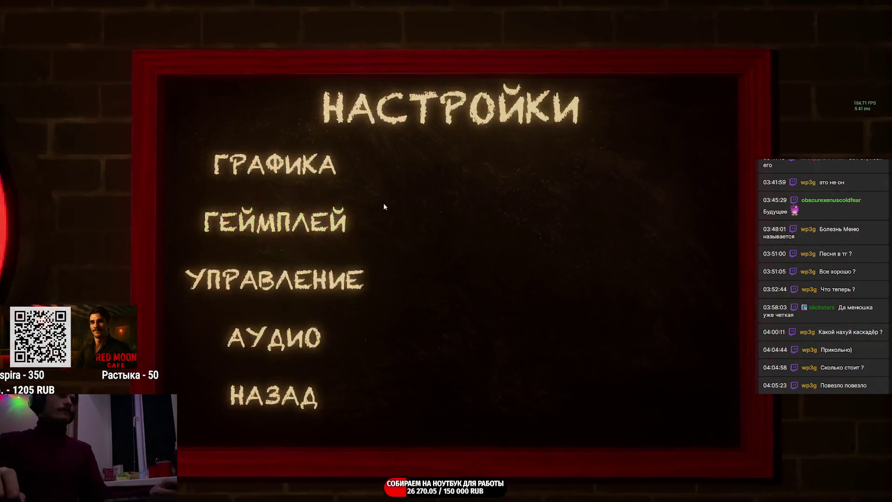
{"action": "left_click", "coordinate": [286, 150]}
{"action": "left_click", "coordinate": [312, 309]}
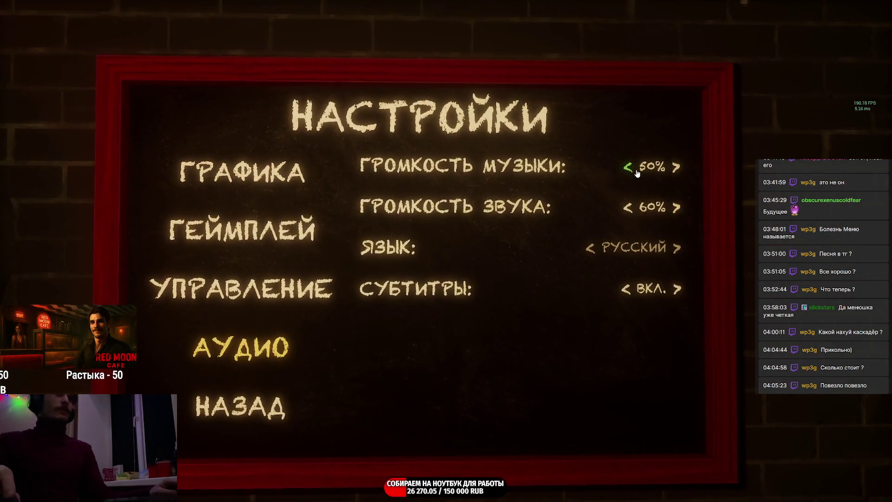
{"action": "left_click", "coordinate": [628, 207]}
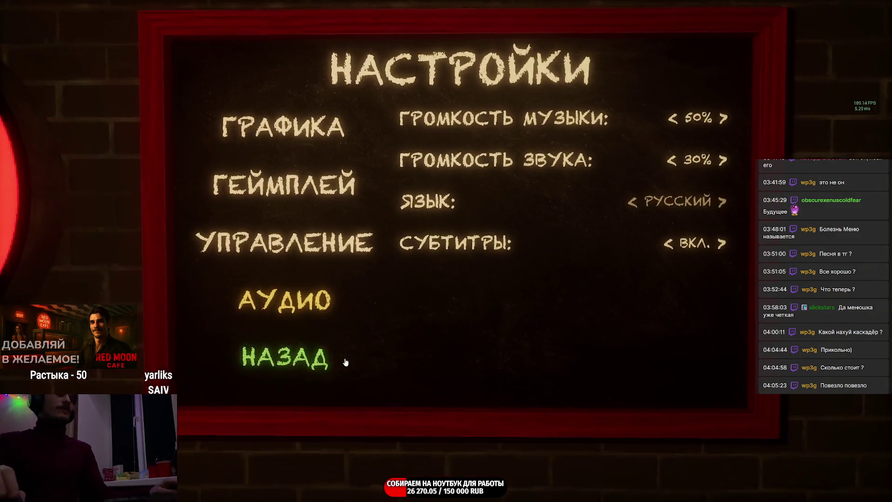
{"action": "left_click", "coordinate": [241, 398]}
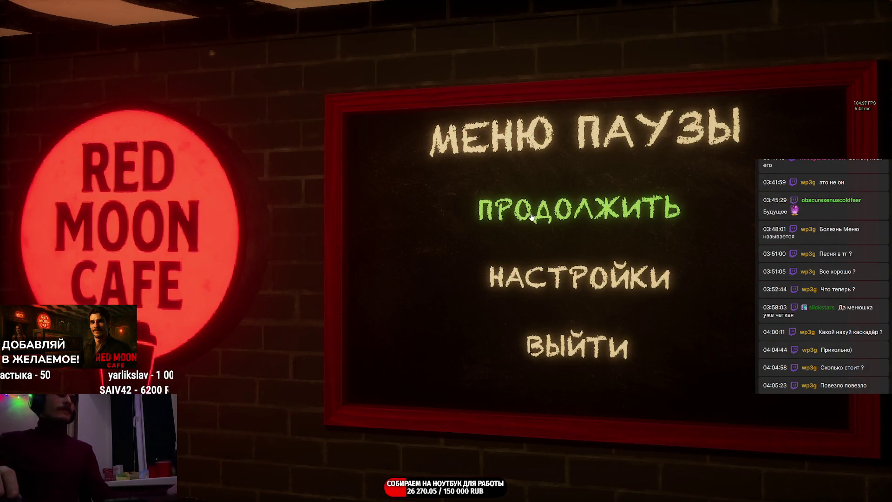
{"action": "left_click", "coordinate": [567, 218]}
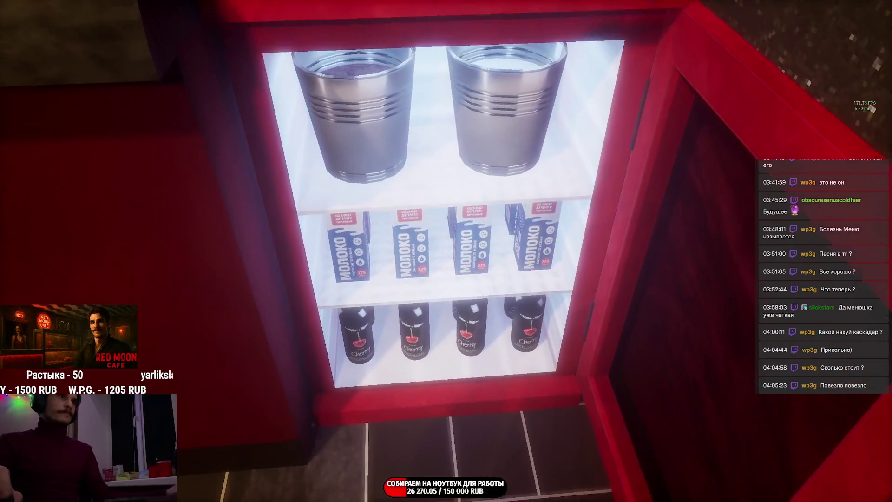
Step: Take a milk carton and cherry syrup from the fridge and set them on the back counter
{"action": "left_click", "coordinate": [446, 251]}
{"action": "left_click", "coordinate": [446, 251]}
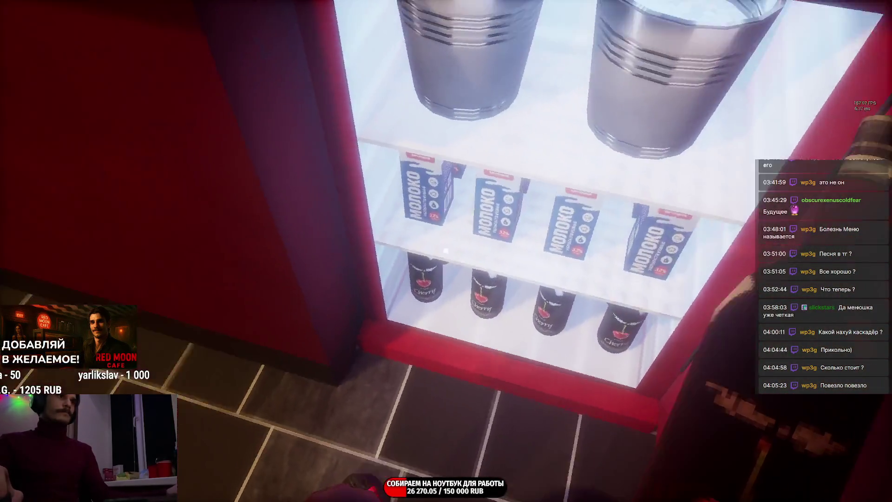
{"action": "left_click", "coordinate": [447, 251]}
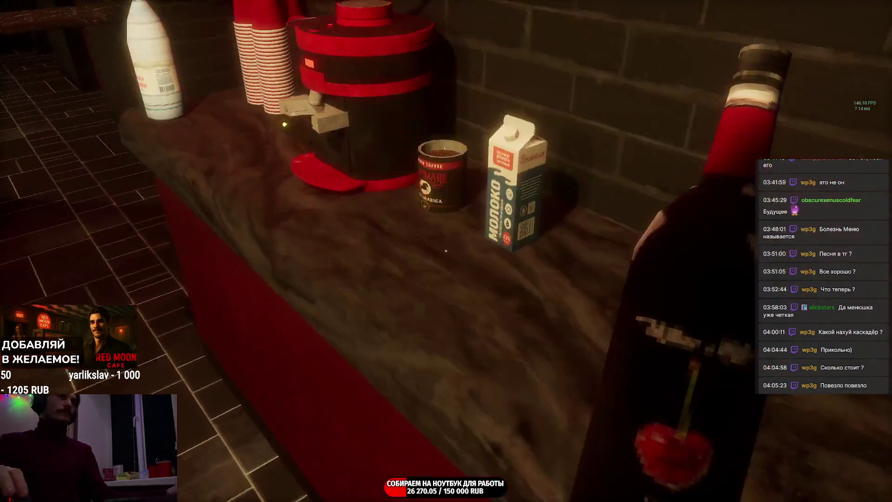
{"action": "left_click", "coordinate": [446, 251]}
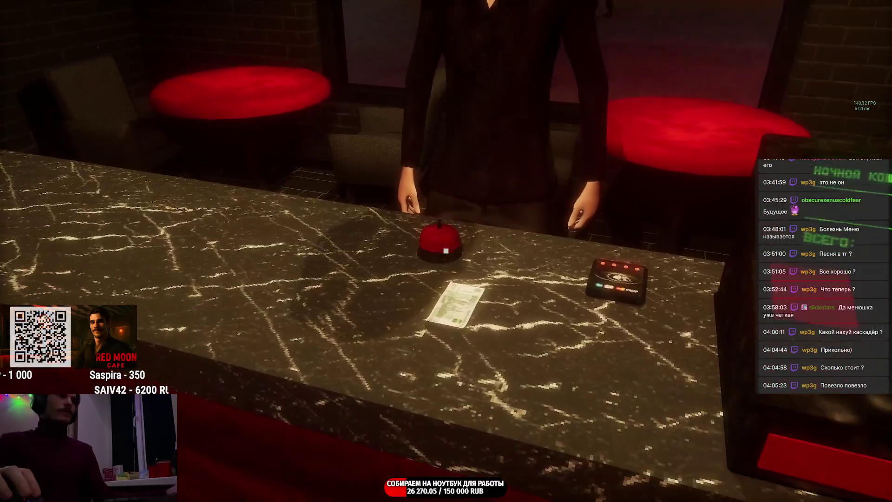
Step: Put the customer's banknote in the register, serve the red cup at the bar and take the next banknote
{"action": "left_click", "coordinate": [456, 310]}
{"action": "left_click", "coordinate": [446, 251]}
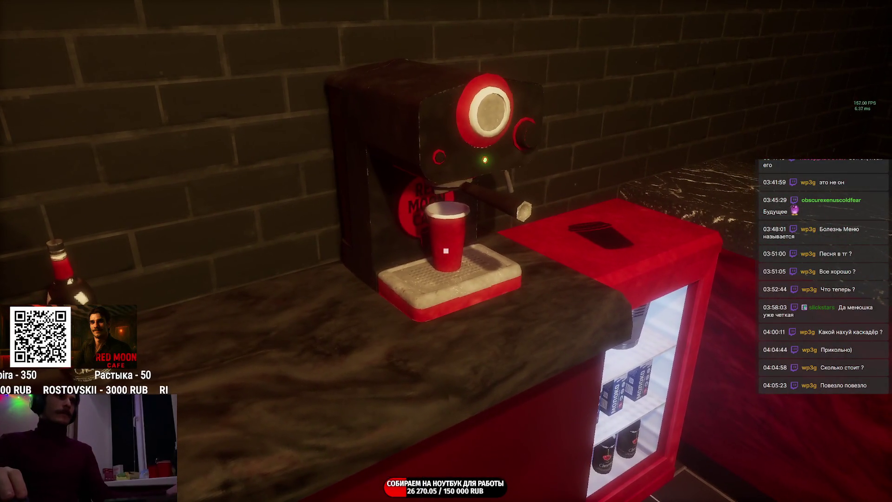
{"action": "left_click", "coordinate": [446, 252]}
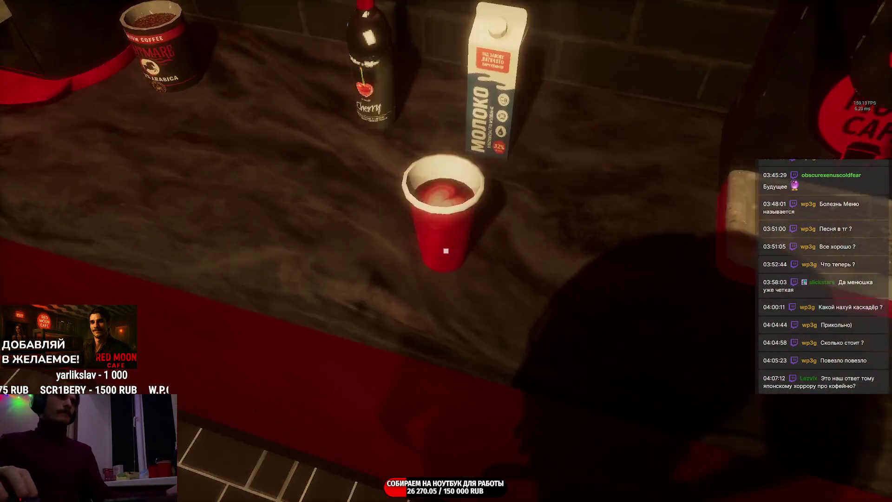
{"action": "left_click", "coordinate": [446, 252]}
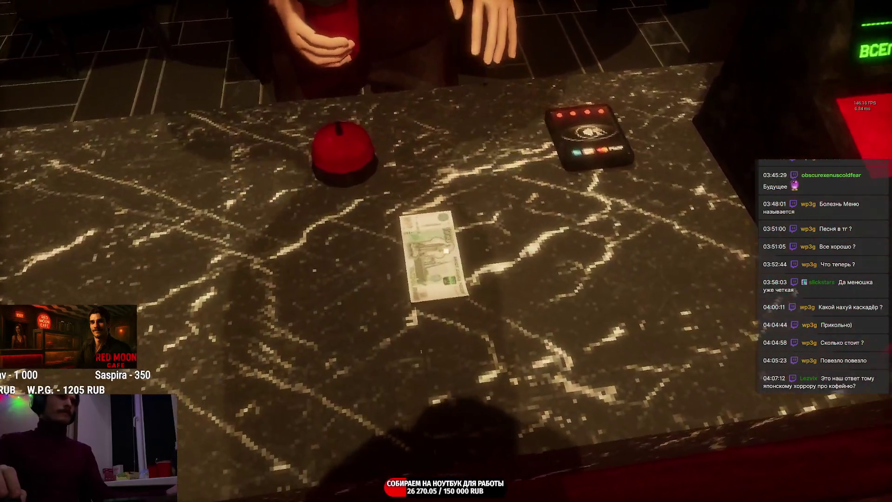
{"action": "left_click", "coordinate": [446, 251]}
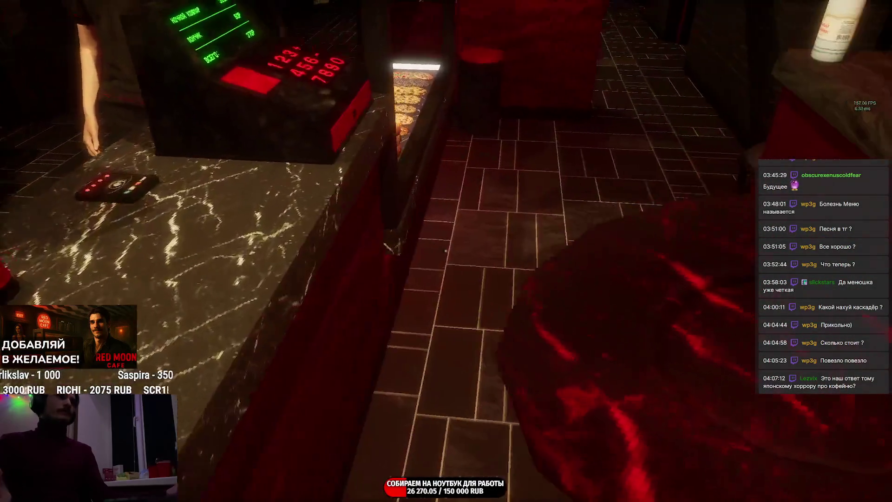
Step: Place a donut from the display on a plate at the bar counter, then pause the game
{"action": "left_click", "coordinate": [446, 251]}
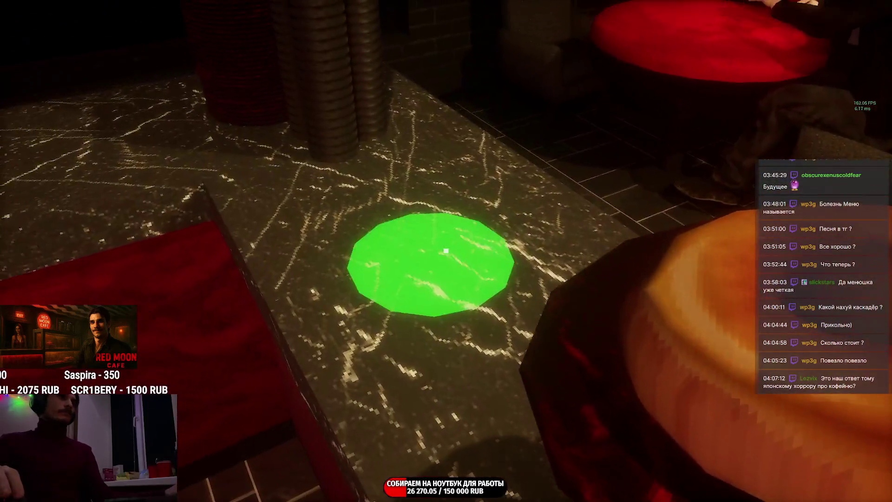
{"action": "left_click", "coordinate": [446, 251]}
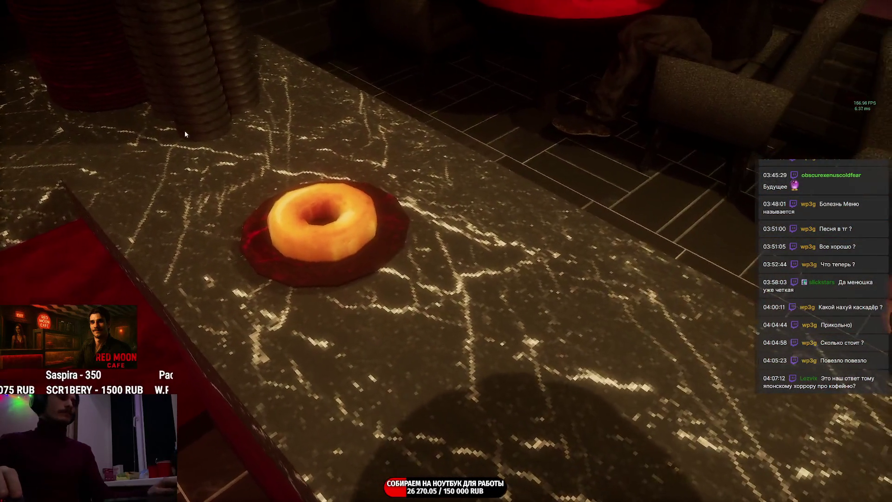
{"action": "key", "text": "Escape"}
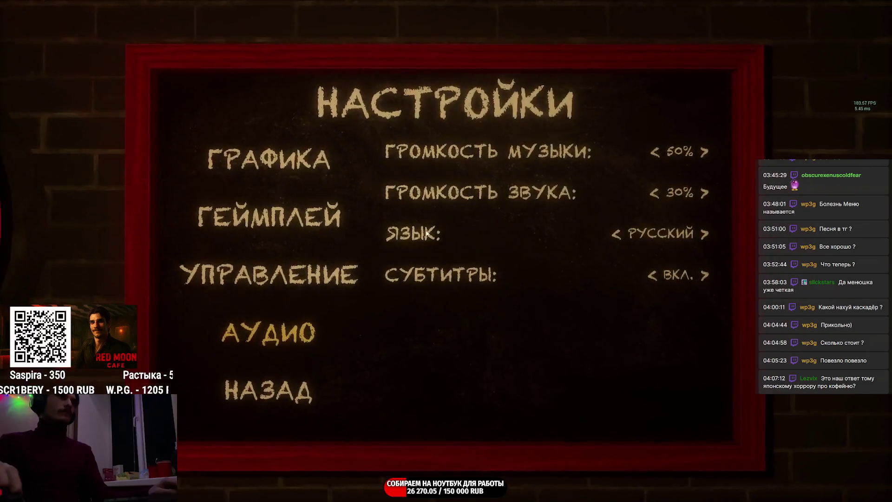
Step: Check the ГЕЙМПЛЕЙ settings page, back out and resume at the cafe counter
{"action": "left_click", "coordinate": [314, 217]}
{"action": "key", "text": "Escape"}
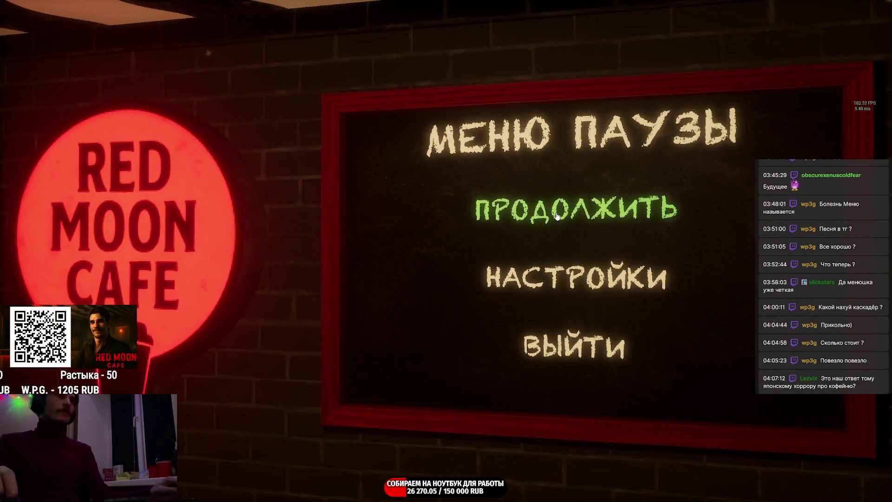
{"action": "left_click", "coordinate": [558, 217]}
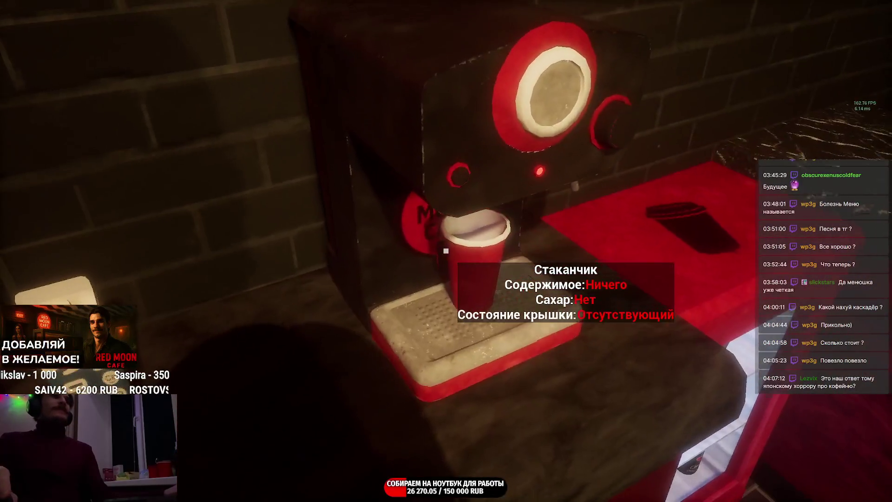
Step: Put the red cup on the machine, attach the portafilter and add milk to the coffee
{"action": "left_click", "coordinate": [447, 250]}
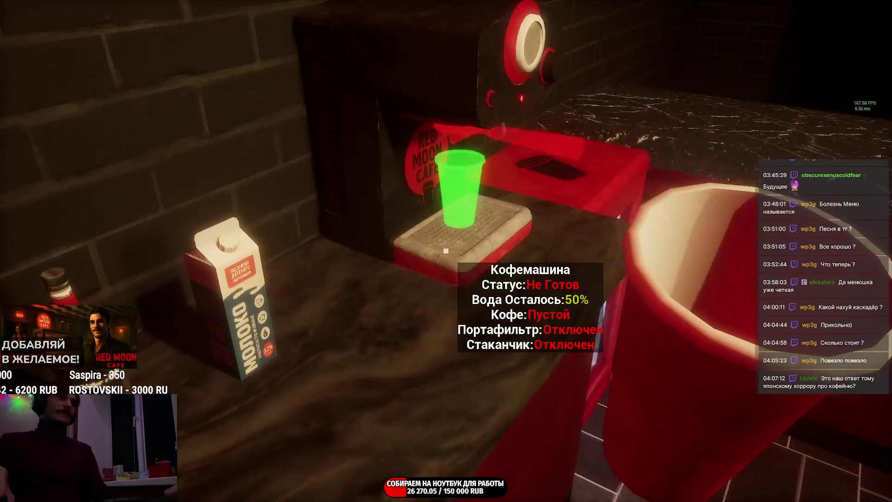
{"action": "left_click", "coordinate": [446, 250]}
{"action": "left_click", "coordinate": [446, 249]}
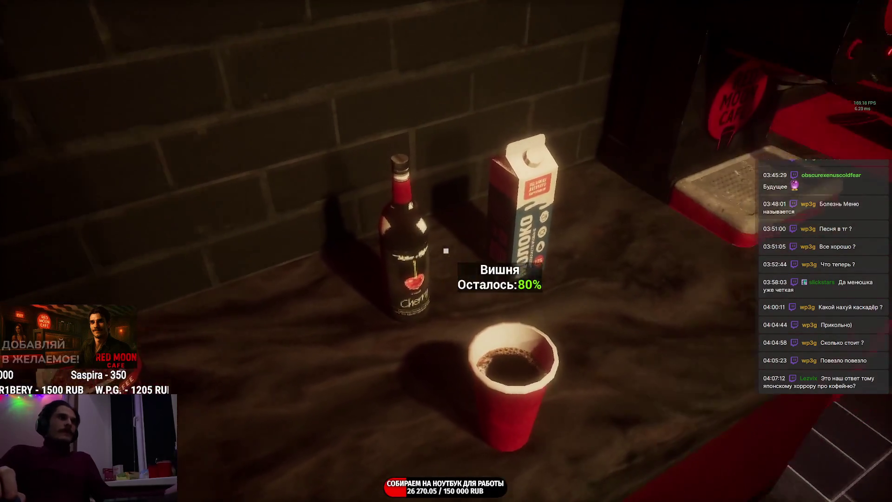
{"action": "left_click", "coordinate": [447, 251]}
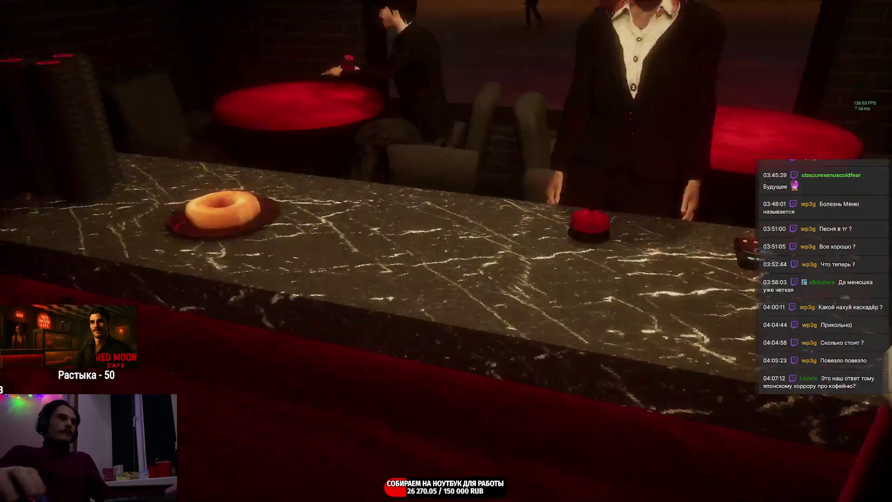
Step: Serve the finished coffee beside the donut and take the customer's payment
{"action": "left_click", "coordinate": [446, 251]}
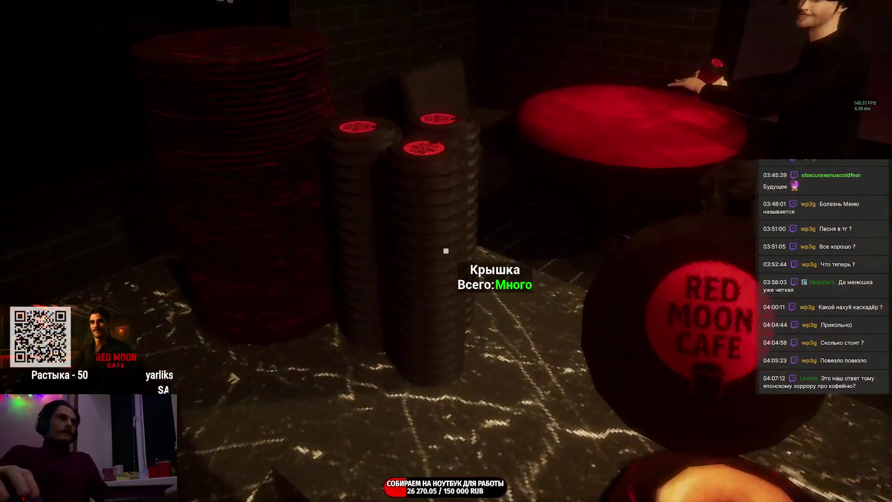
{"action": "left_click", "coordinate": [447, 252]}
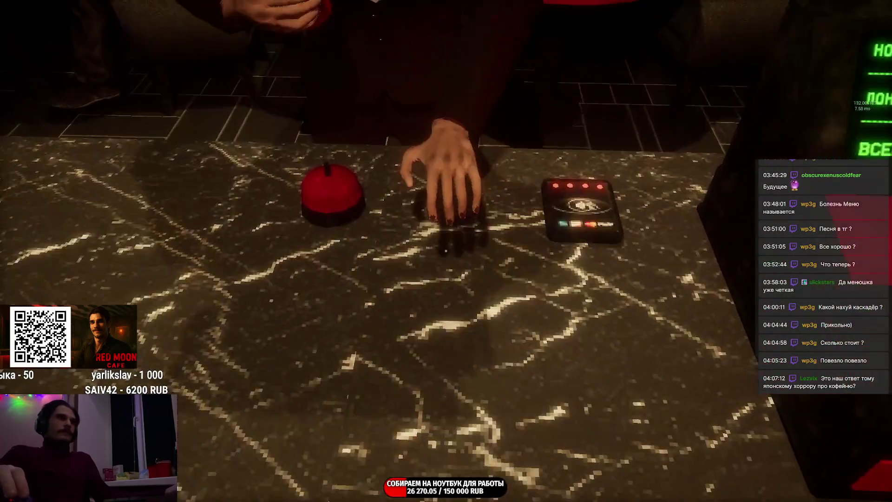
{"action": "left_click", "coordinate": [447, 251]}
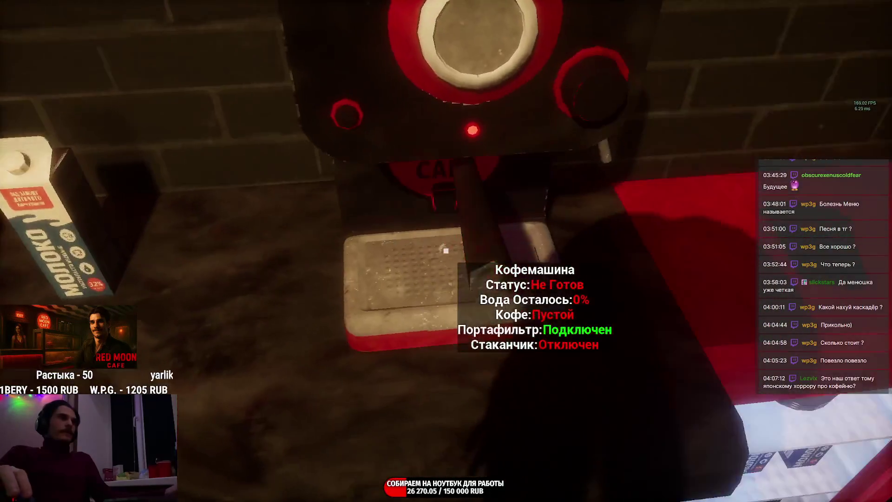
Step: Swap out the portafilter, place a fresh cup on the machine and attach the filled portafilter
{"action": "left_click", "coordinate": [446, 251]}
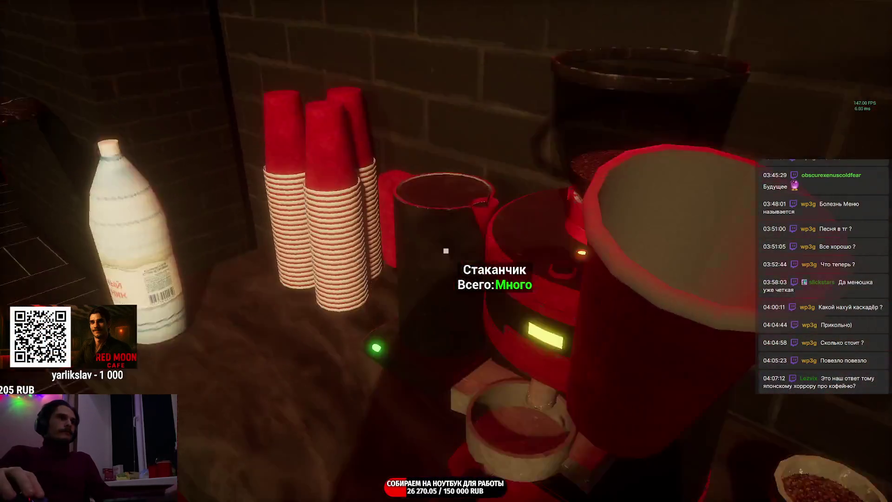
{"action": "left_click", "coordinate": [447, 251]}
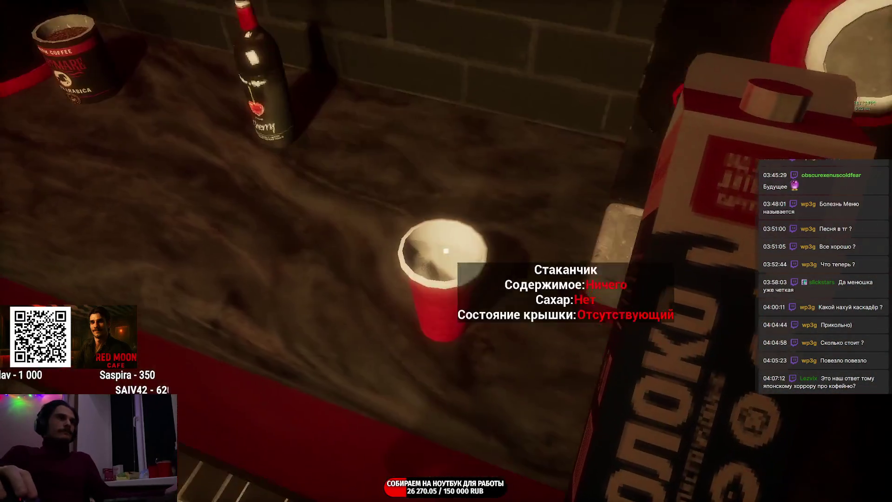
{"action": "left_click", "coordinate": [446, 251]}
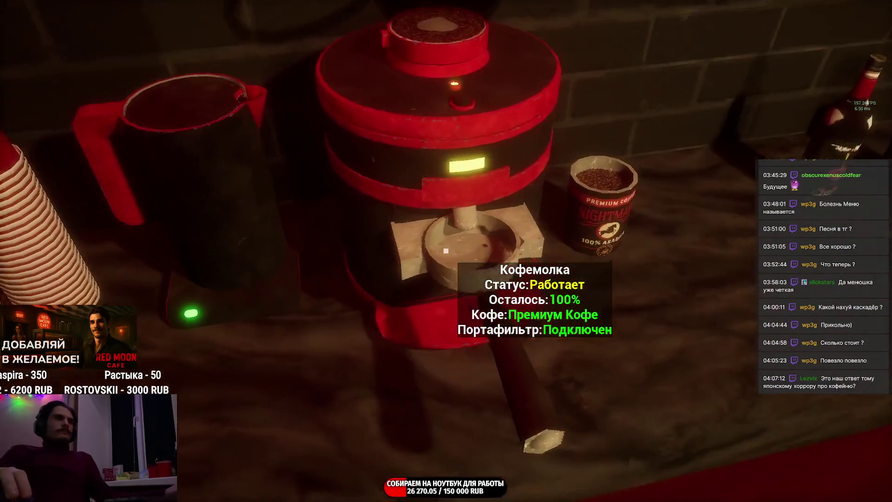
{"action": "left_click", "coordinate": [446, 251]}
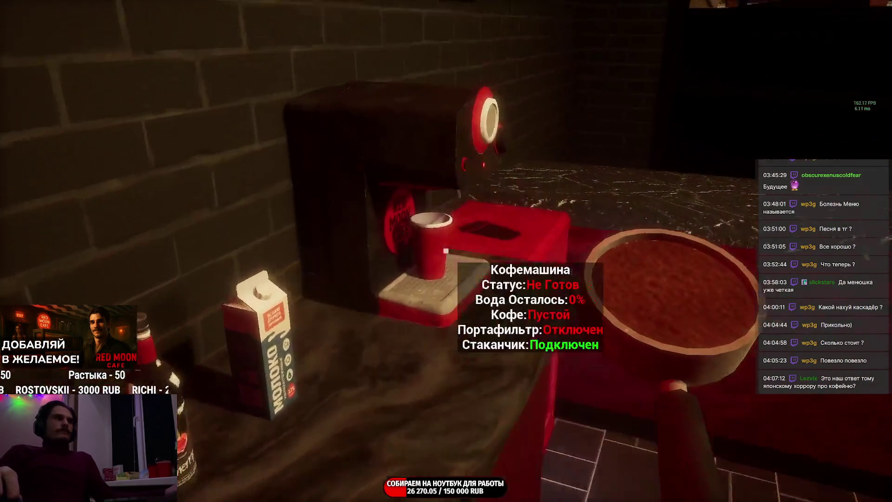
{"action": "left_click", "coordinate": [447, 251]}
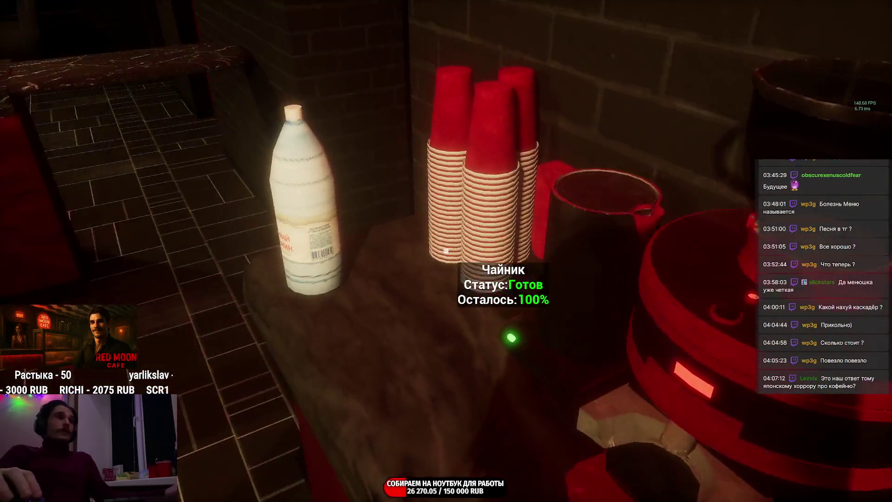
Step: Refill the coffee machine's water from the bottle and throw the empty bottle in the trash
{"action": "left_click", "coordinate": [446, 251]}
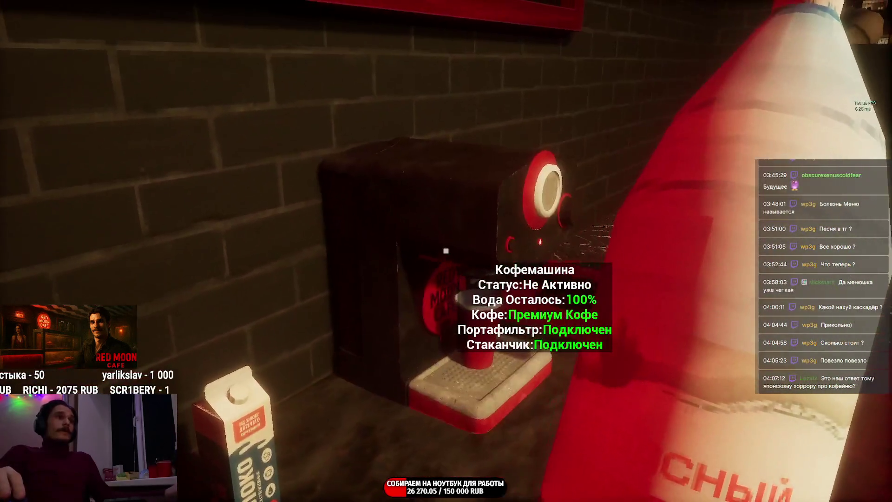
{"action": "left_click", "coordinate": [446, 252]}
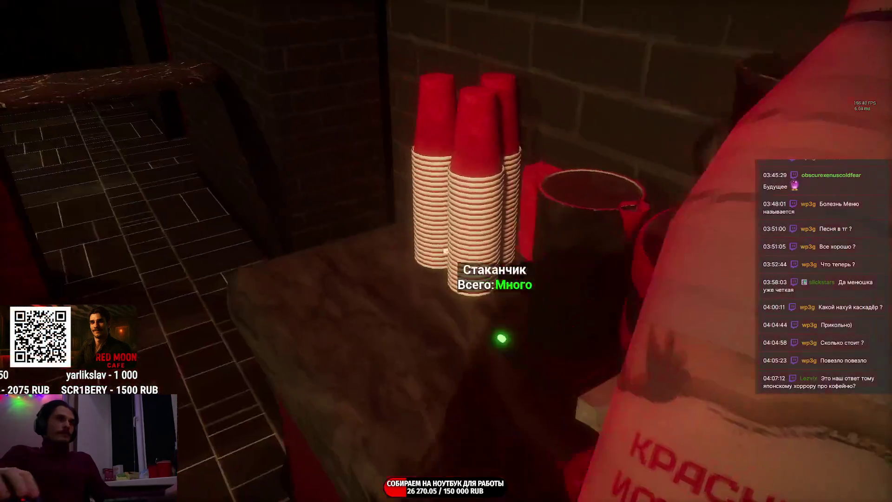
{"action": "left_click", "coordinate": [446, 251]}
{"action": "left_click", "coordinate": [447, 251]}
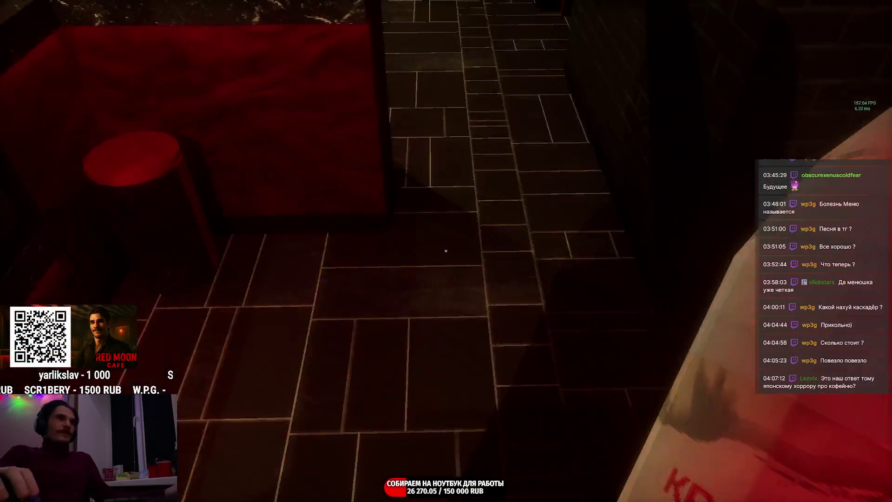
{"action": "left_click", "coordinate": [446, 251]}
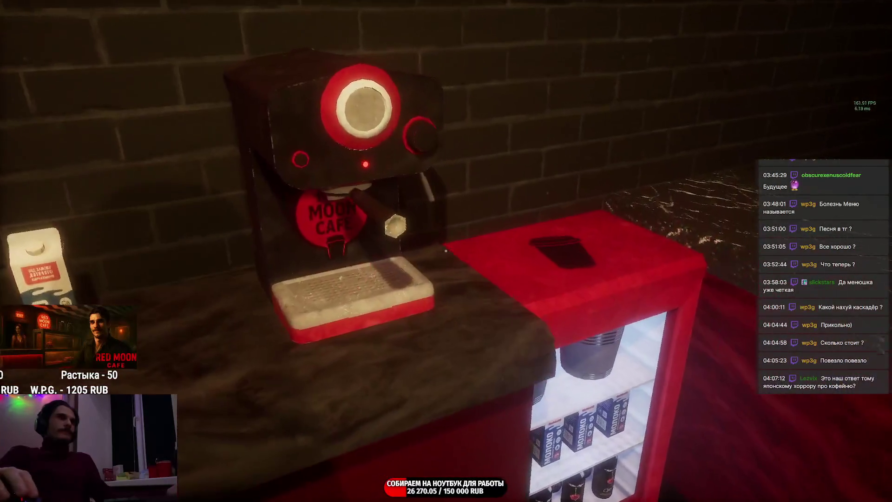
Step: Grind the premium coffee with E and attach the portafilter to the coffee machine
{"action": "key", "text": "e"}
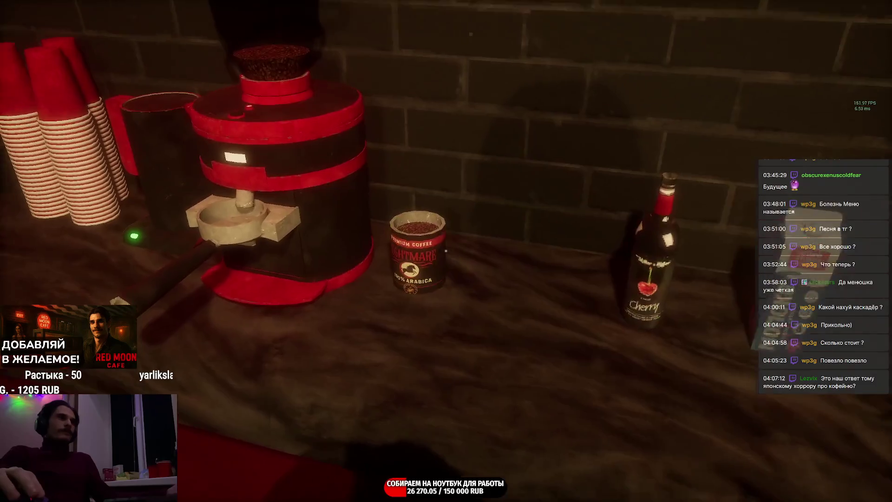
{"action": "key", "text": "e"}
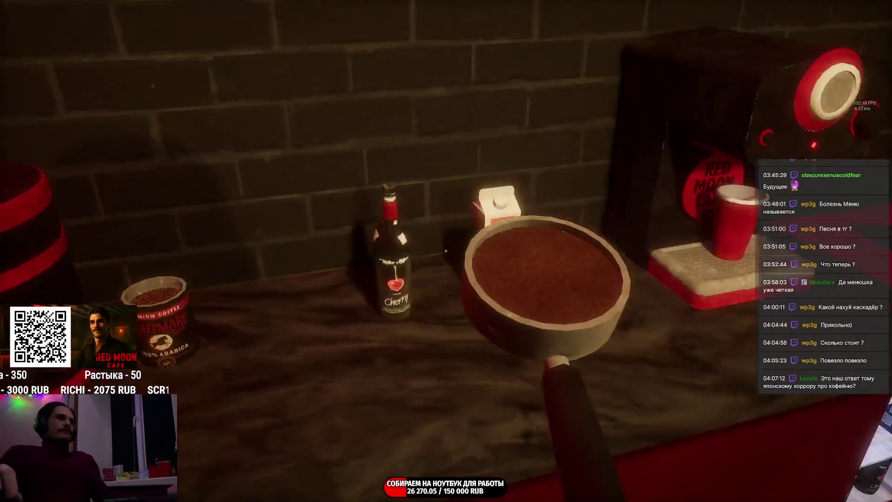
{"action": "left_click", "coordinate": [446, 251]}
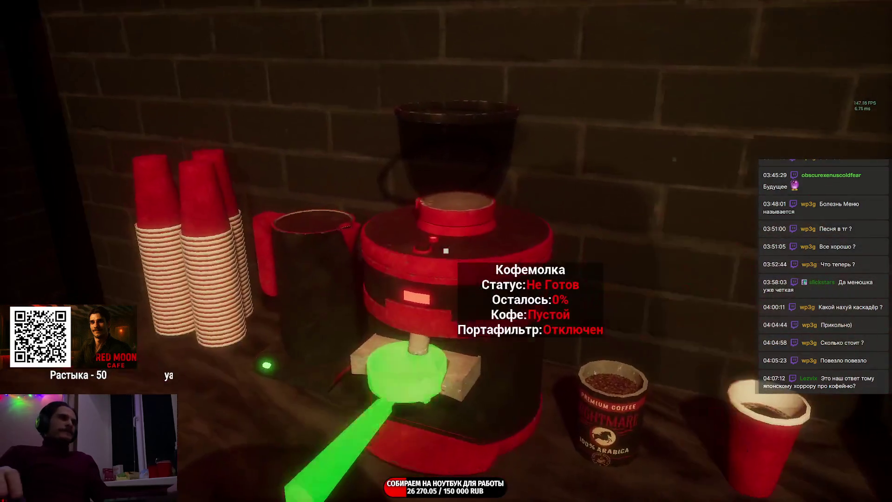
Step: Reload the grinder with Premium Coffee, discard the empty bag and pick up the filled portafilter
{"action": "left_click", "coordinate": [446, 251]}
{"action": "left_click", "coordinate": [446, 251]}
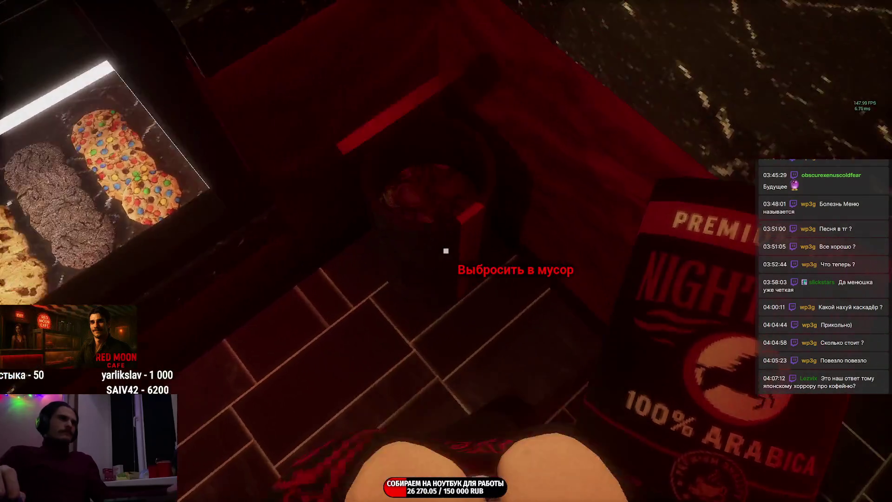
{"action": "left_click", "coordinate": [446, 251]}
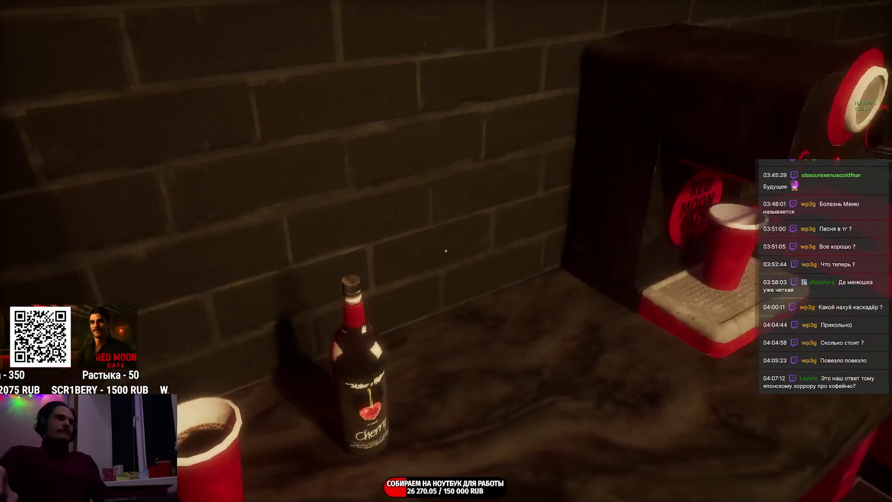
{"action": "left_click", "coordinate": [447, 251]}
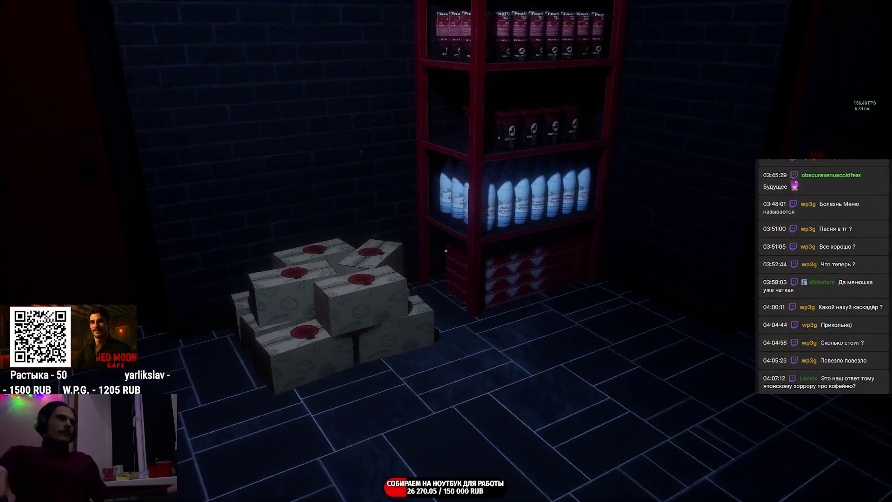
Step: Carry a water bottle from the storeroom shelf to the counter beside the coffee machine
{"action": "left_click", "coordinate": [447, 251]}
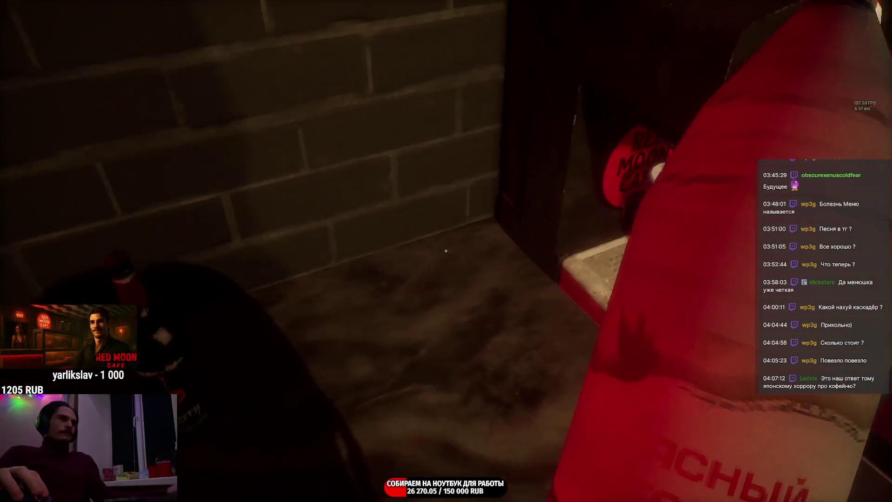
{"action": "left_click", "coordinate": [446, 251]}
{"action": "left_click", "coordinate": [447, 251]}
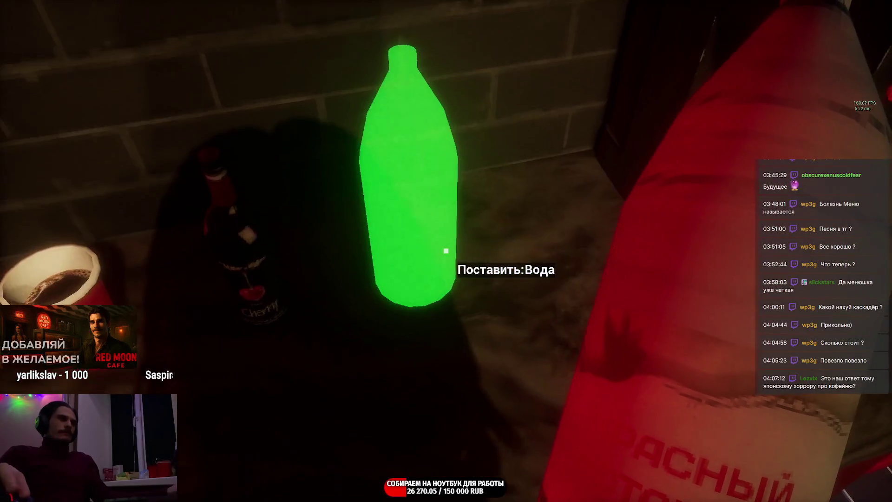
{"action": "left_click", "coordinate": [447, 252]}
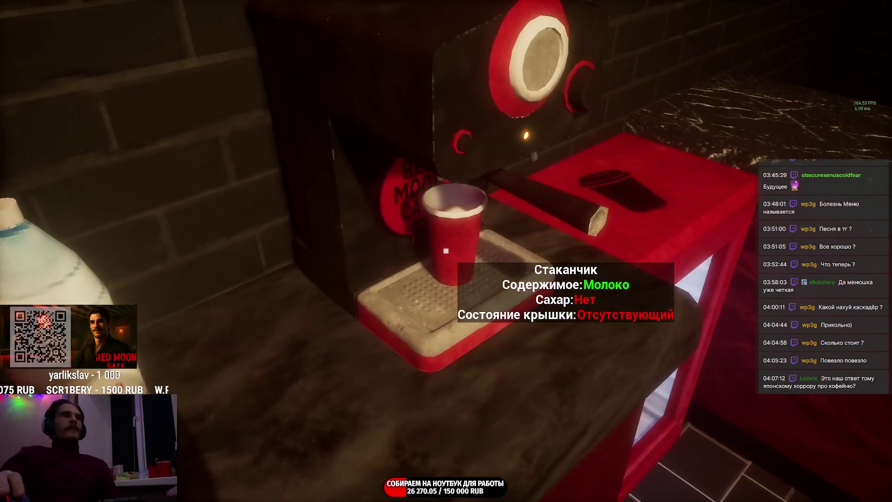
Step: Place the finished iced latte and the pastry plate on the customer counter
{"action": "left_click", "coordinate": [446, 251]}
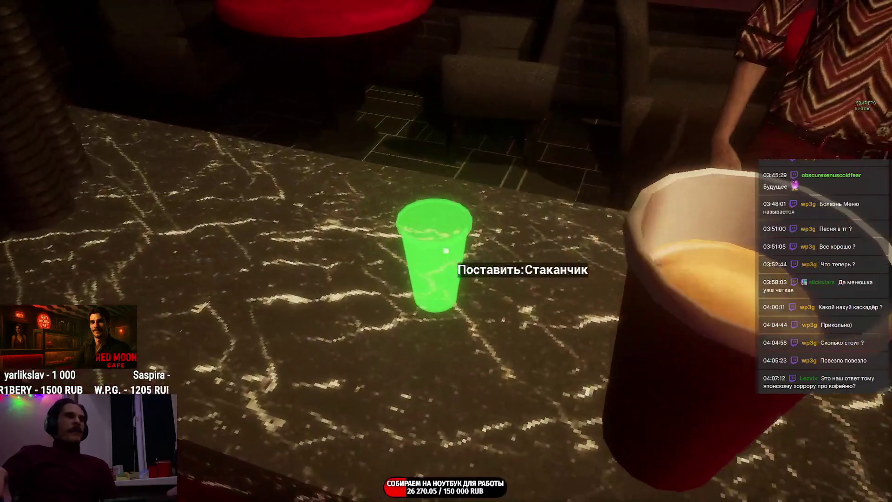
{"action": "left_click", "coordinate": [446, 252]}
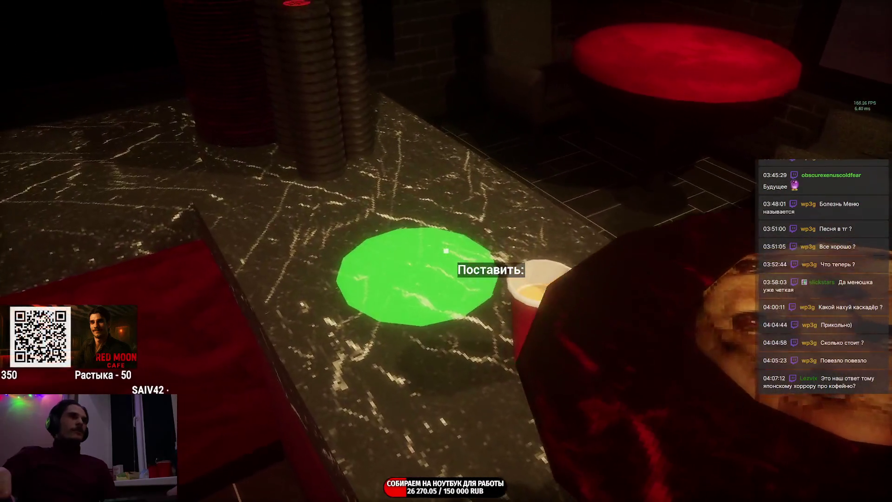
{"action": "left_click", "coordinate": [446, 251]}
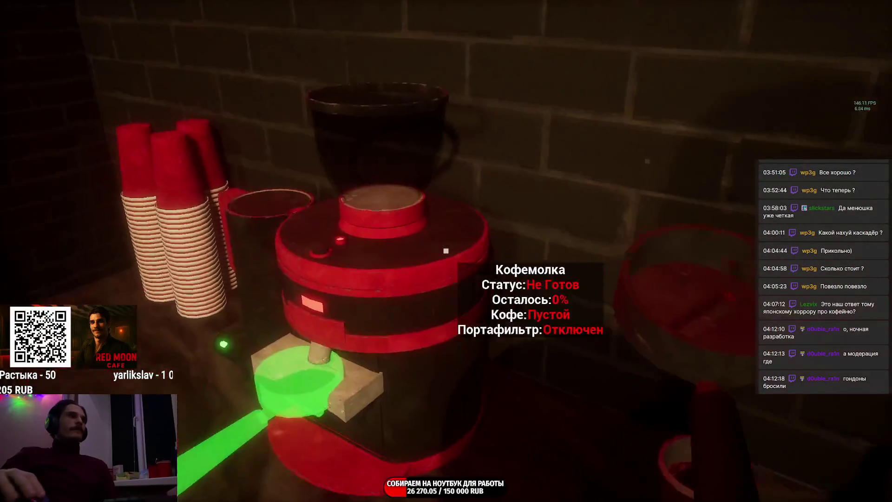
Step: Attach the portafilter to the grinder and load it with a can of cheap coffee
{"action": "left_click", "coordinate": [446, 251]}
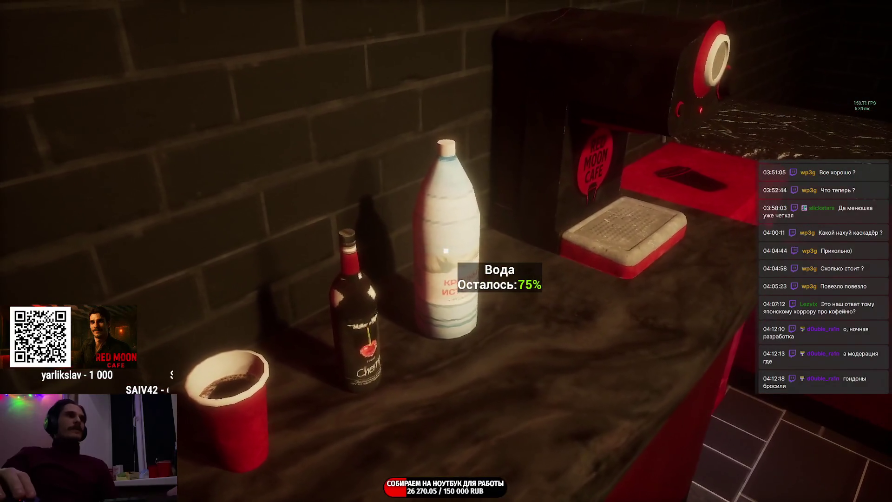
{"action": "left_click", "coordinate": [446, 251]}
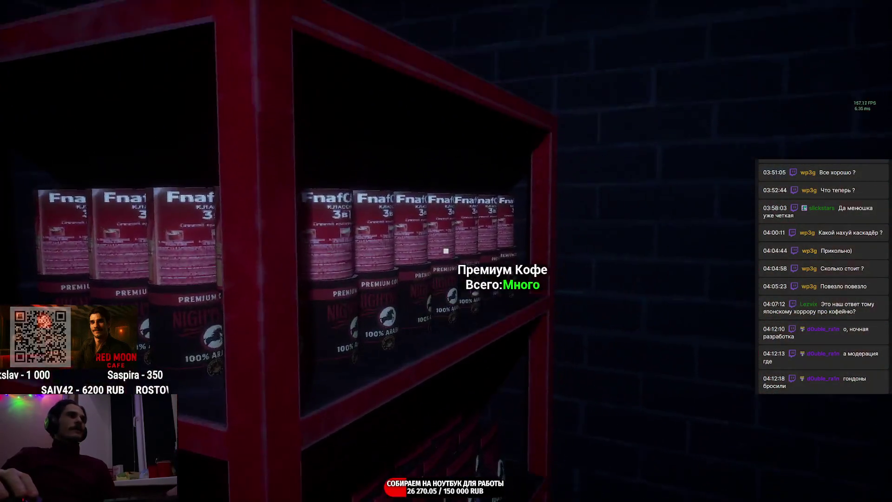
{"action": "left_click", "coordinate": [446, 251]}
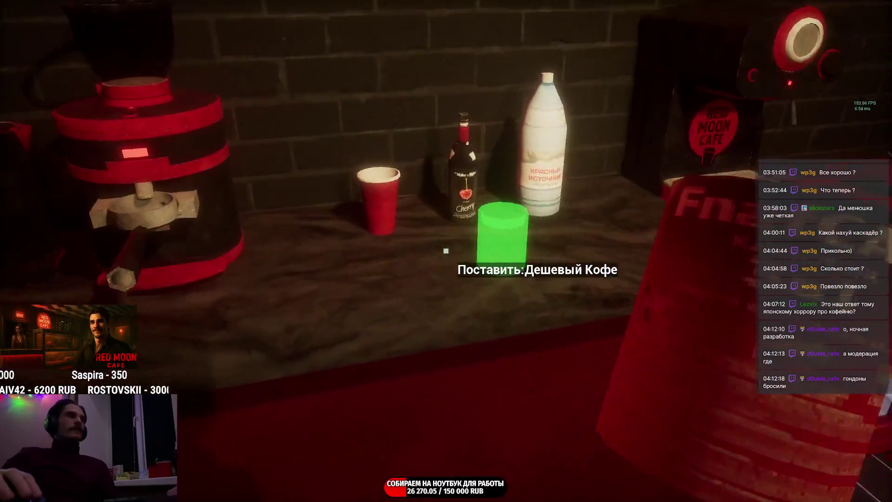
{"action": "left_click", "coordinate": [447, 252]}
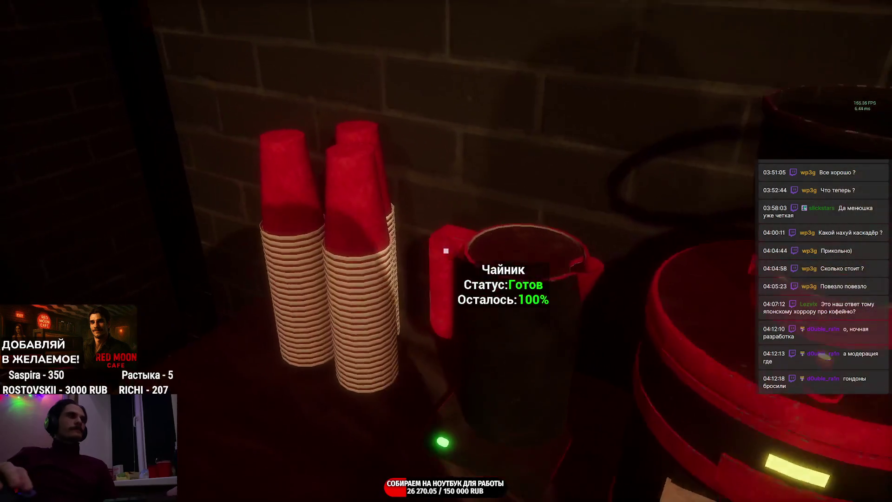
Step: Place an empty red cup under the coffee machine and take a milk carton from the fridge
{"action": "left_click", "coordinate": [447, 252]}
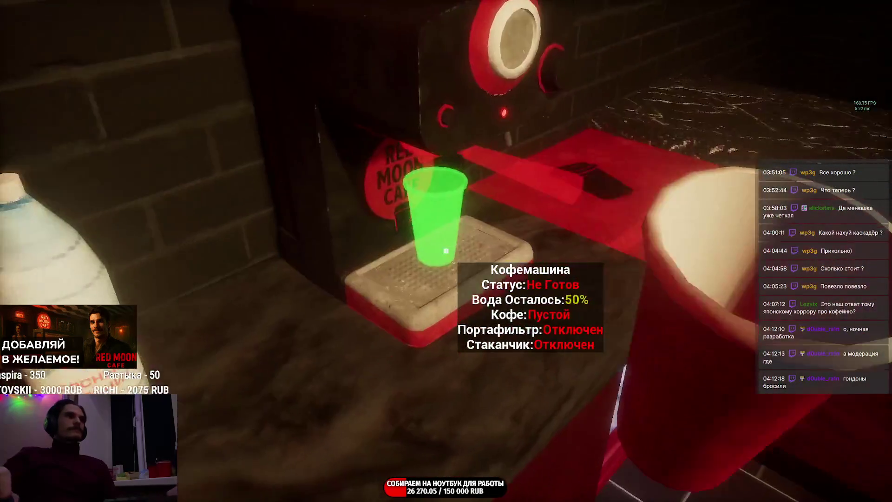
{"action": "left_click", "coordinate": [446, 251]}
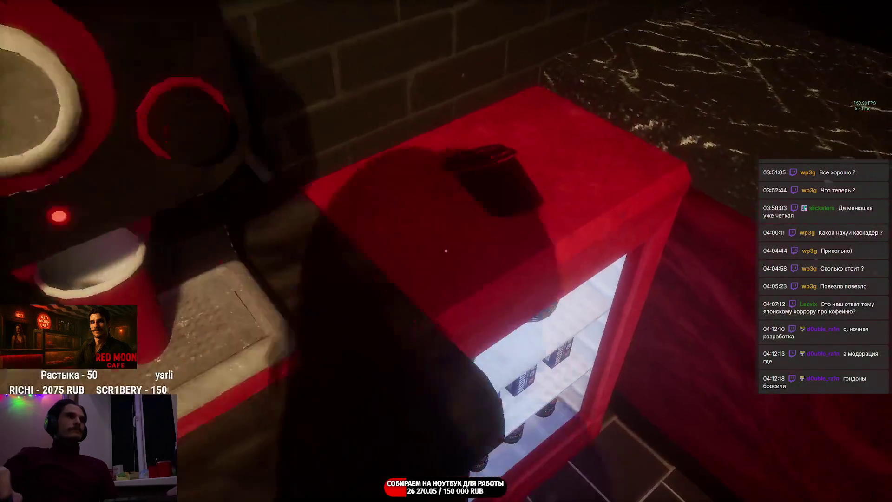
{"action": "left_click", "coordinate": [446, 251]}
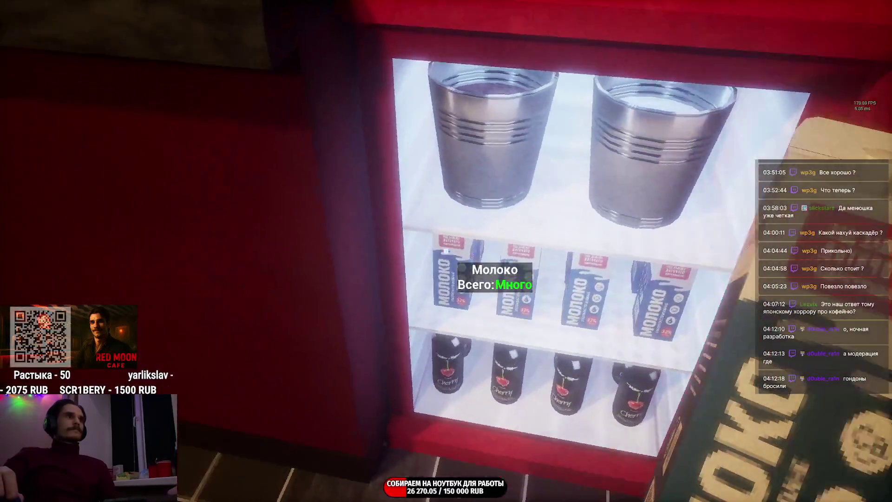
{"action": "left_click", "coordinate": [446, 251]}
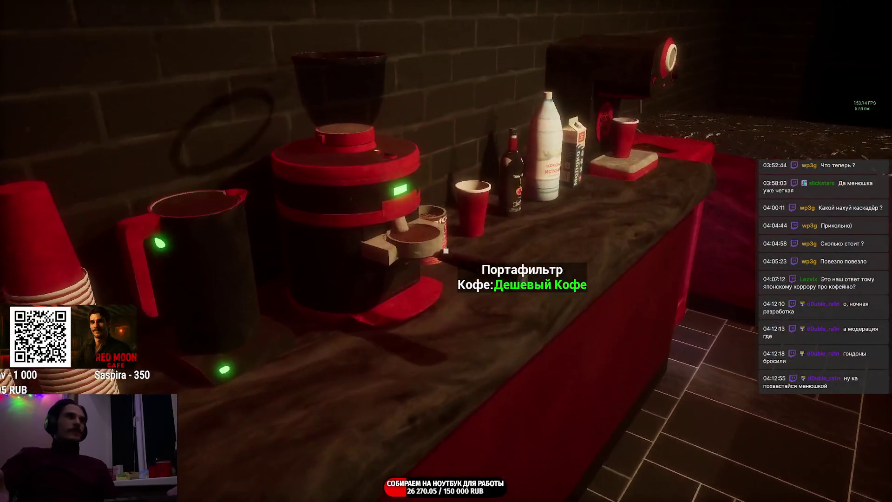
Step: Move the portafilter onto the coffee machine and take a cup from the stack
{"action": "key", "text": "e"}
{"action": "key", "text": "e"}
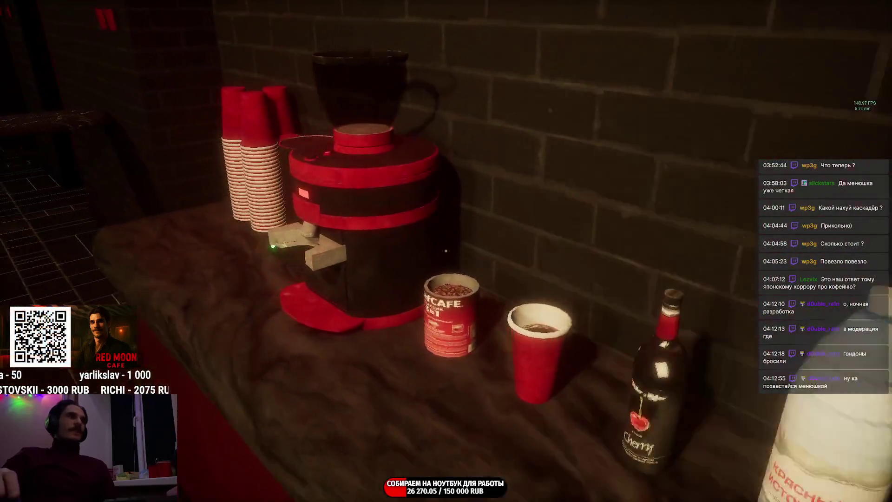
{"action": "left_click", "coordinate": [446, 251]}
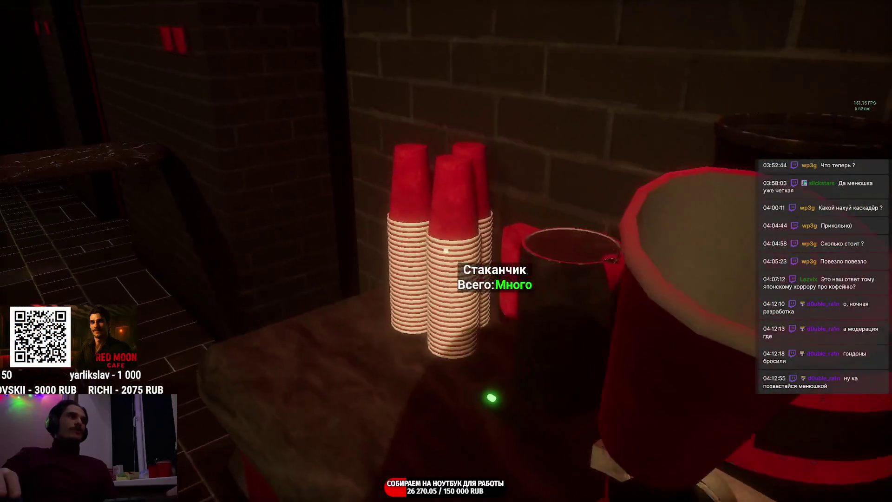
{"action": "left_click", "coordinate": [447, 251]}
{"action": "left_click", "coordinate": [446, 251]}
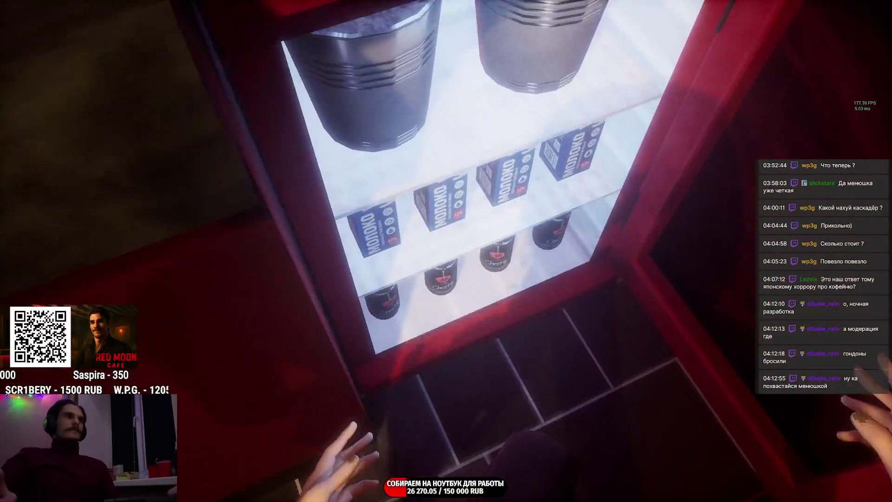
Step: Set a milk carton out on the table and place the cup under the coffee machine
{"action": "left_click", "coordinate": [446, 252]}
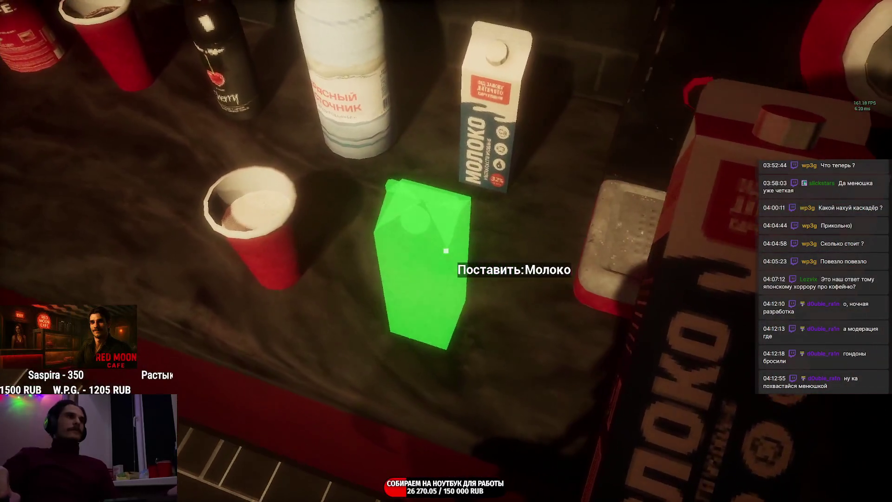
{"action": "left_click", "coordinate": [446, 251]}
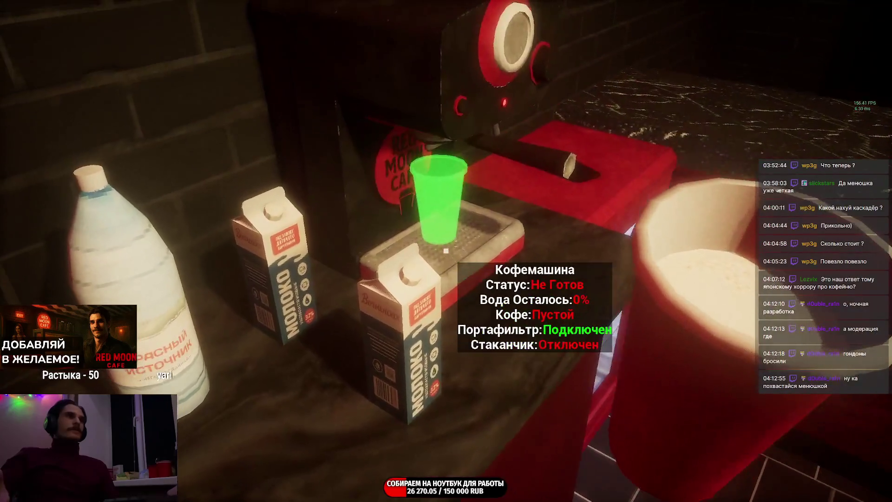
{"action": "left_click", "coordinate": [446, 251]}
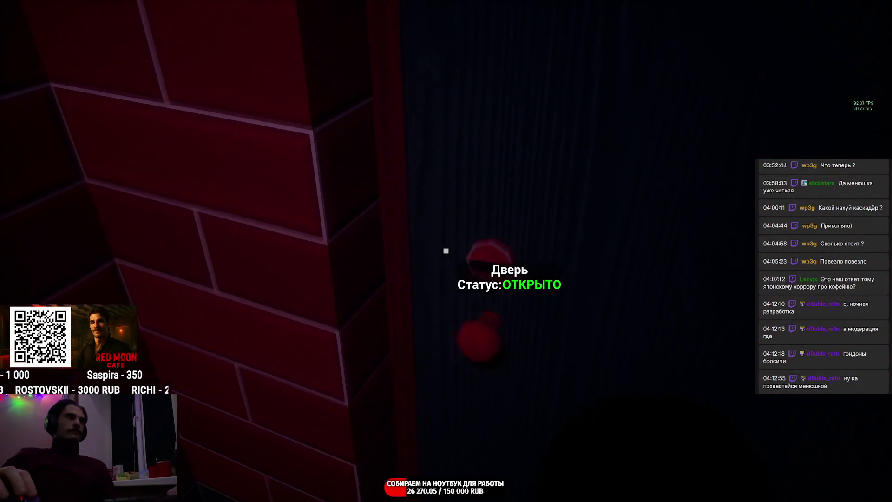
Step: Close the door, pause the game and browse the settings categories to Аудио
{"action": "key", "text": "e"}
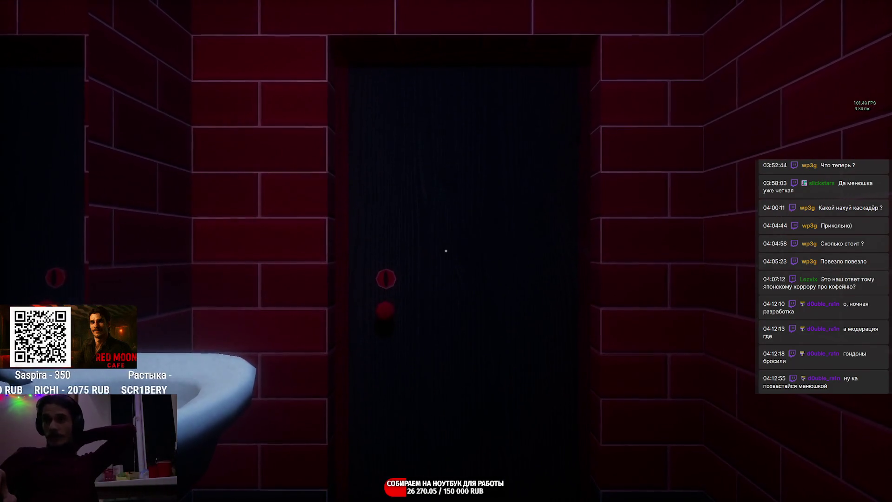
{"action": "key", "text": "Escape"}
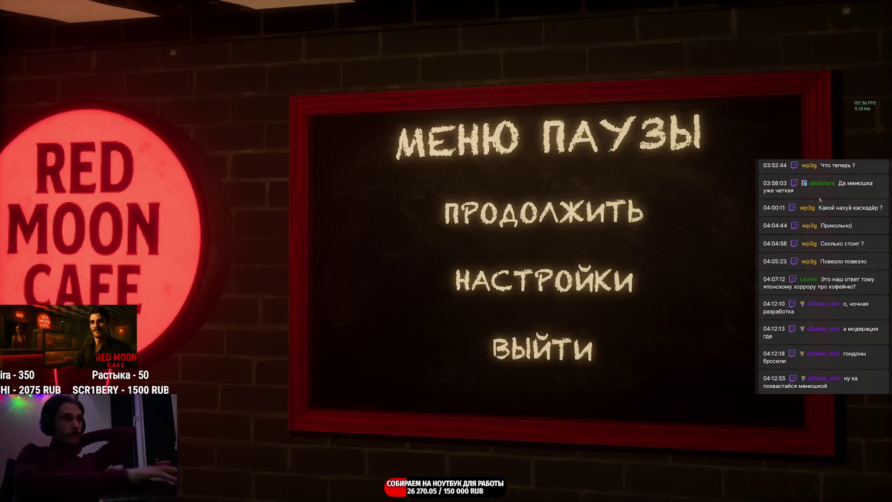
{"action": "left_click", "coordinate": [545, 264]}
{"action": "left_click", "coordinate": [293, 169]}
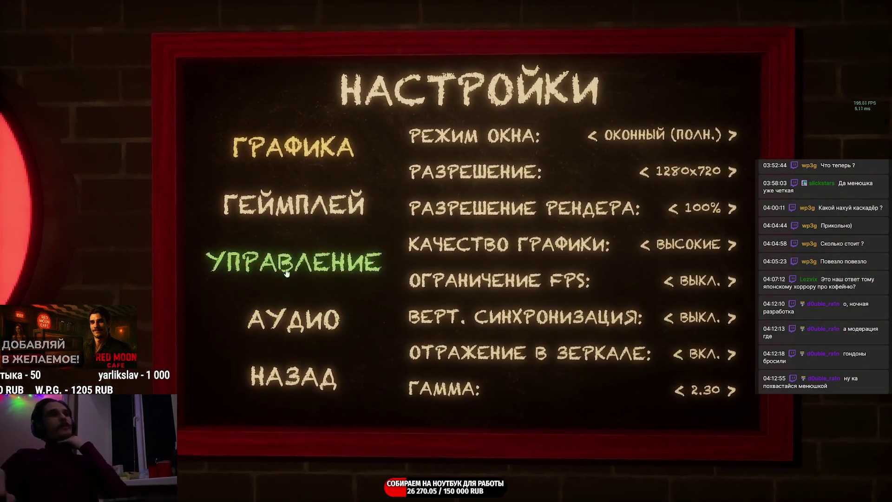
{"action": "left_click", "coordinate": [290, 214]}
{"action": "left_click", "coordinate": [300, 271]}
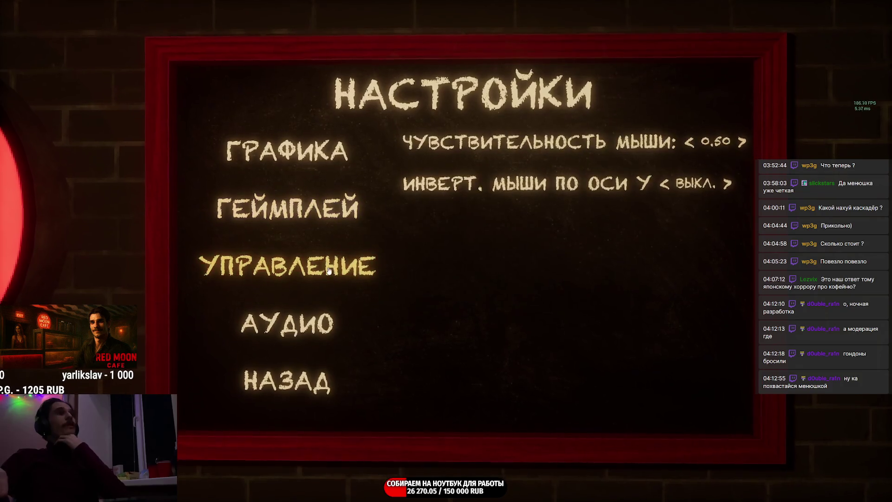
{"action": "left_click", "coordinate": [317, 323]}
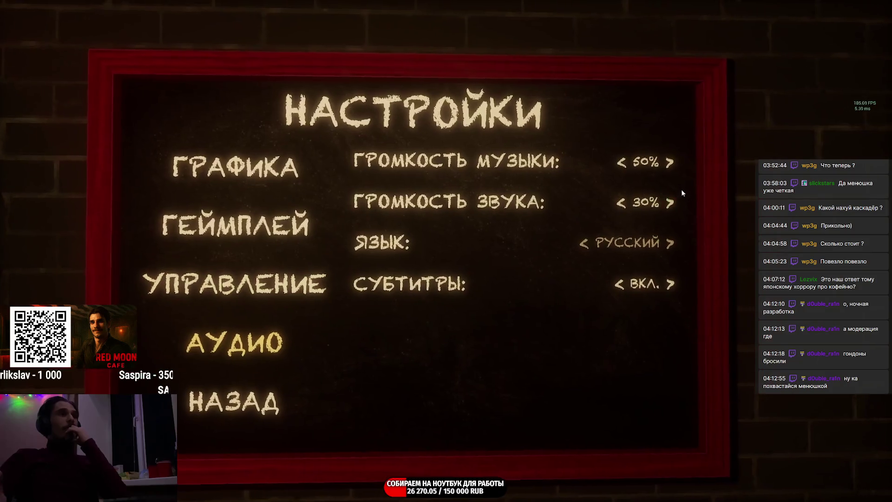
Step: Raise sound volume to 60% and lower music volume to 15%, then resume play
{"action": "left_click", "coordinate": [671, 200]}
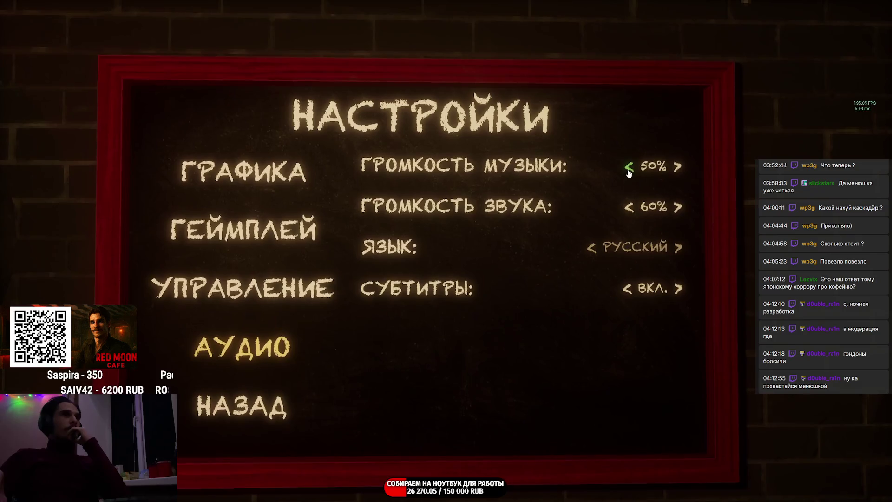
{"action": "left_click", "coordinate": [628, 170]}
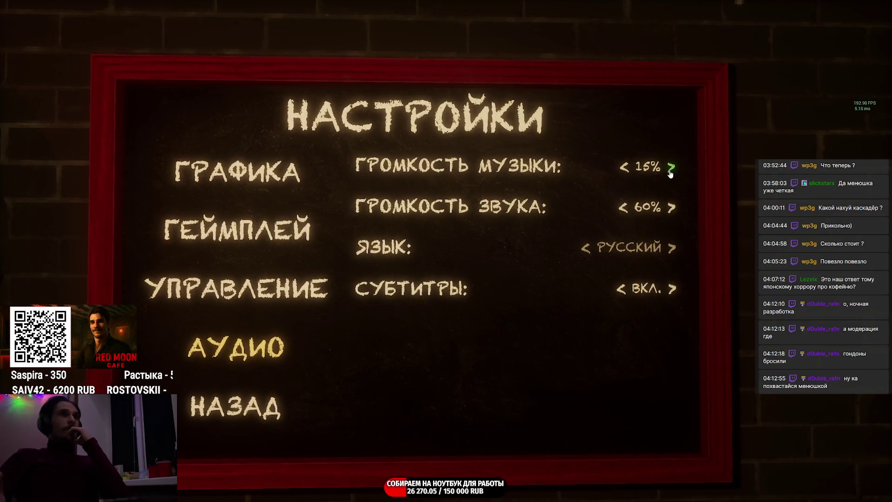
{"action": "left_click", "coordinate": [237, 287]}
{"action": "left_click", "coordinate": [237, 230]}
{"action": "left_click", "coordinate": [238, 172]}
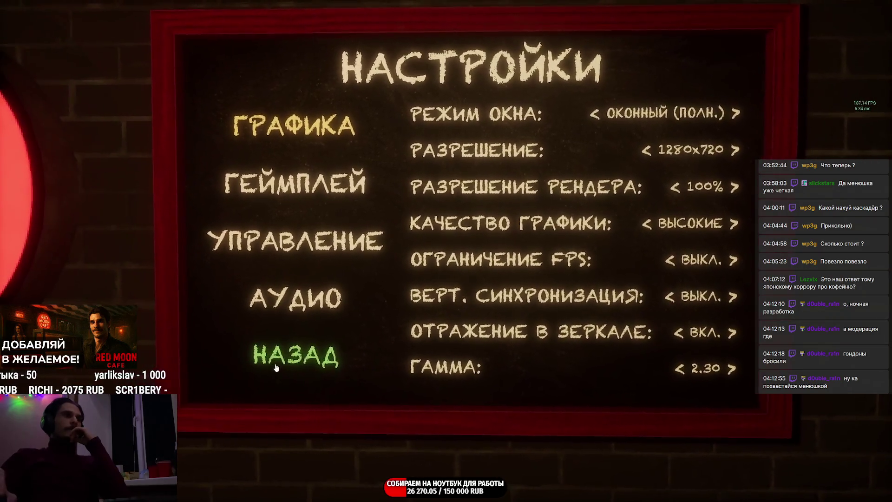
{"action": "left_click", "coordinate": [273, 363]}
{"action": "left_click", "coordinate": [516, 185]}
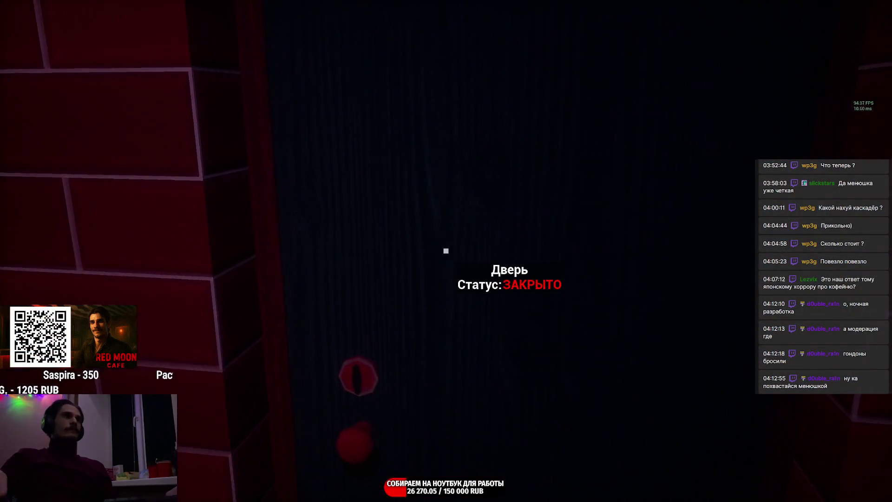
Step: Refill the coffee machine's water from the bottle and serve the filled latte cup on the counter
{"action": "left_click", "coordinate": [446, 251]}
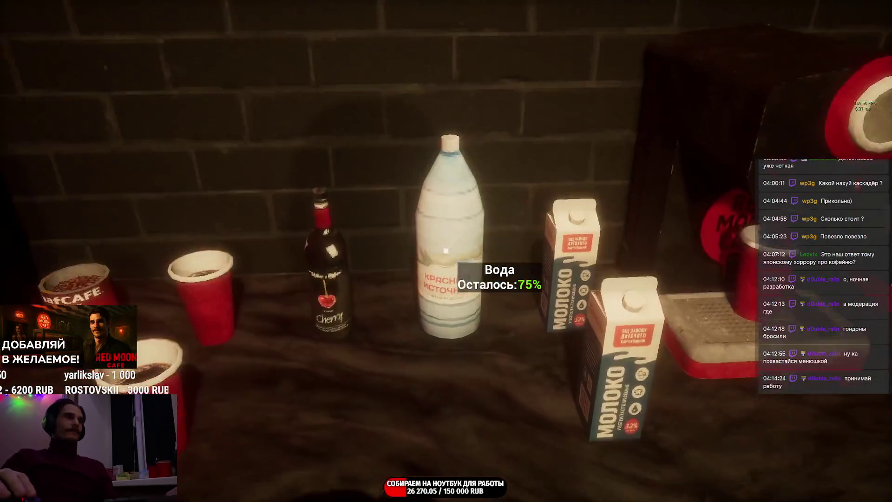
{"action": "left_click", "coordinate": [446, 252]}
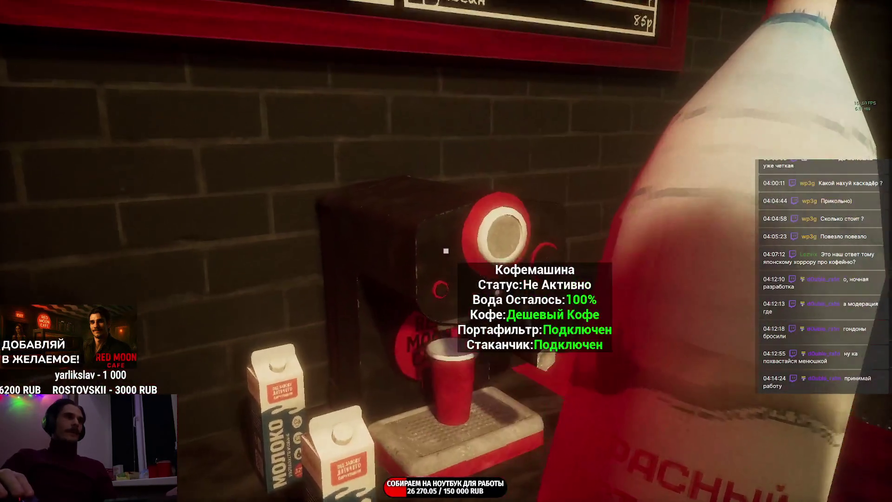
{"action": "left_click", "coordinate": [446, 252]}
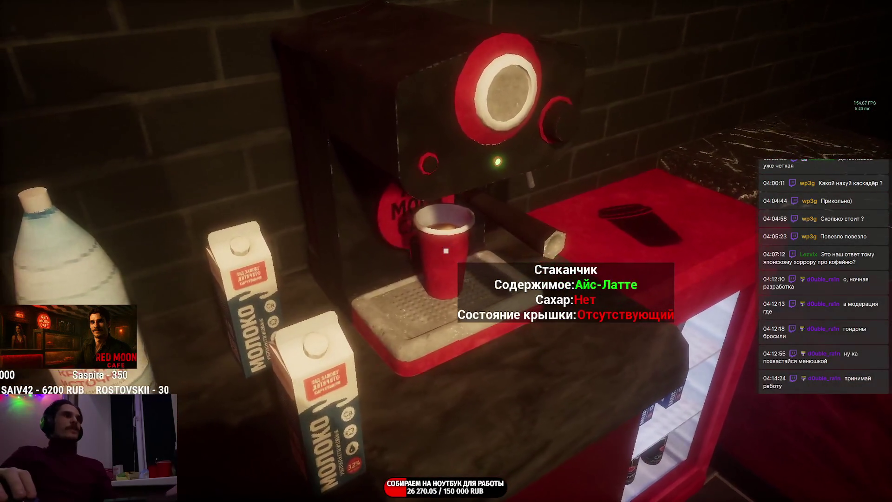
{"action": "key", "text": "e"}
{"action": "left_click", "coordinate": [446, 252]}
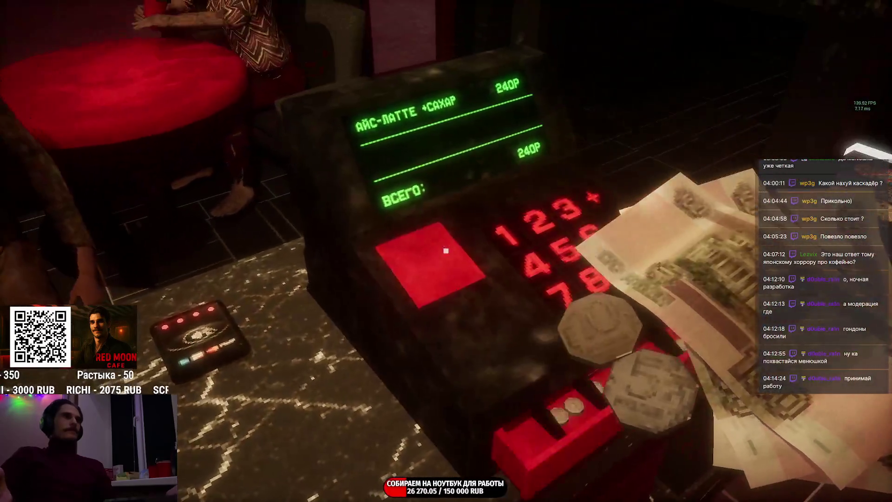
Step: Put the customer's payment for the iced latte into the cash register
{"action": "left_click", "coordinate": [446, 251]}
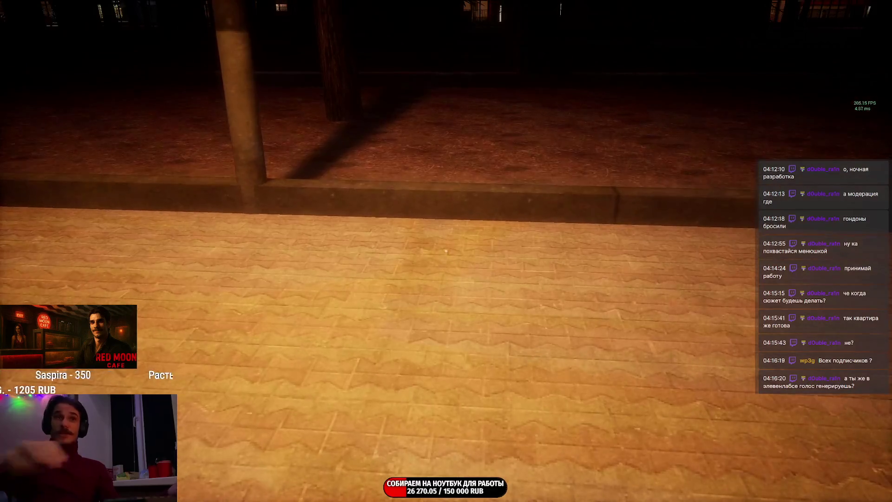
Step: Look up from the pavement and walk forward along the park alley
{"action": "left_click_drag", "start_coordinate": [446, 279], "coordinate": [446, 140]}
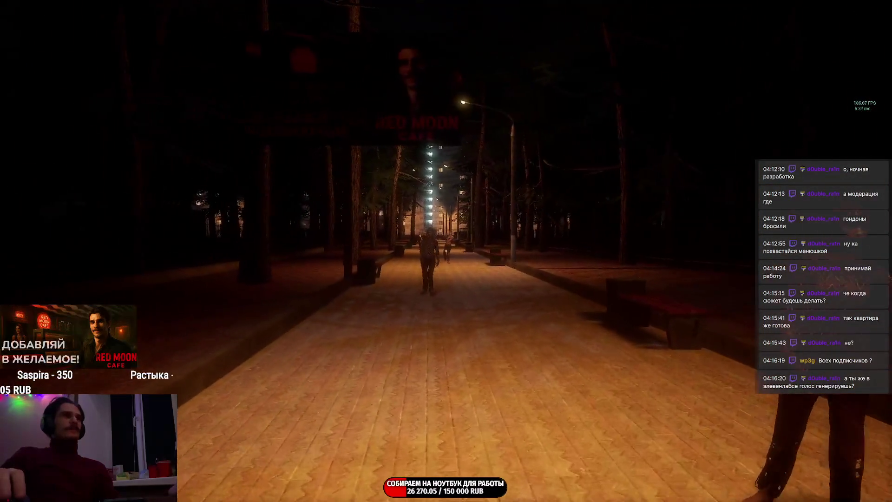
{"action": "key", "text": "w"}
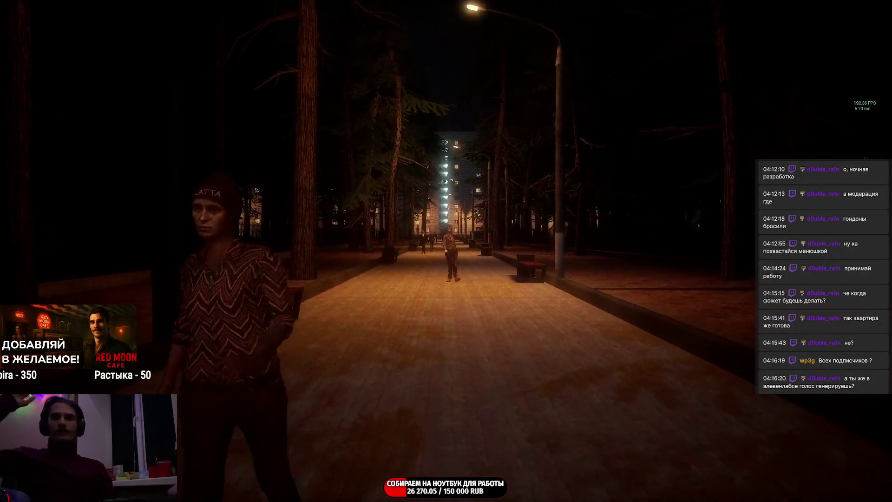
{"action": "key", "text": "w"}
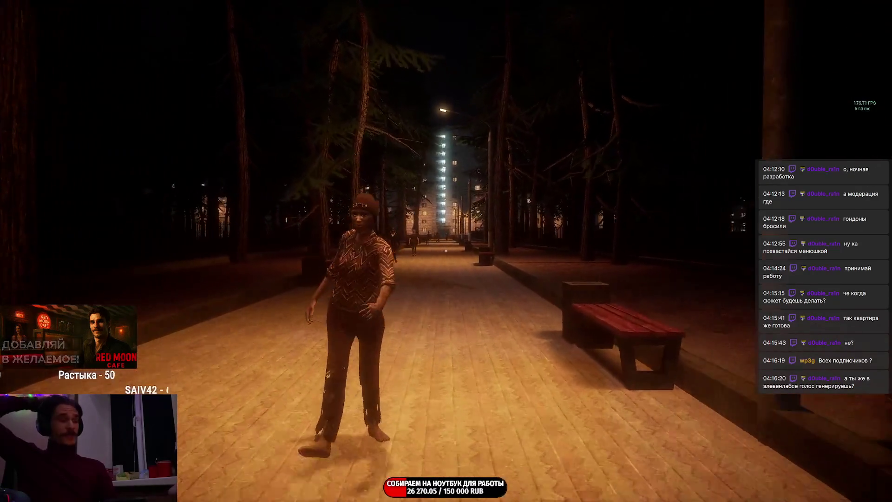
{"action": "key", "text": "w"}
{"action": "key", "text": "w"}
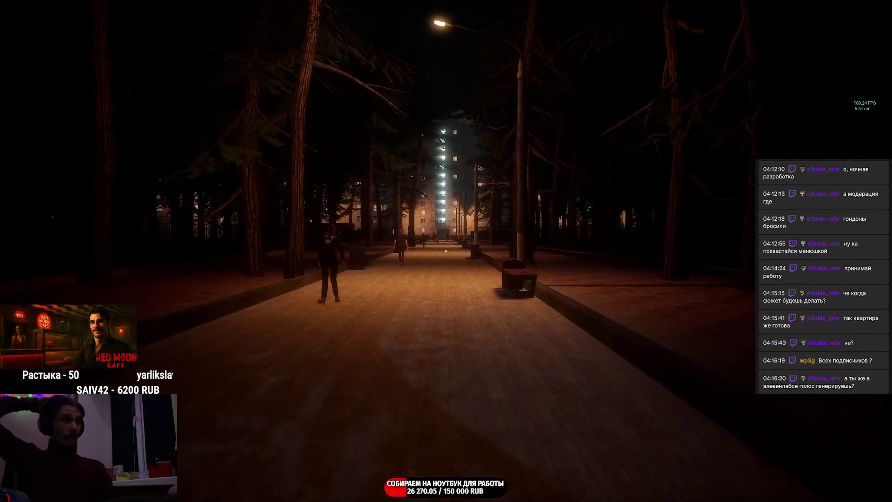
{"action": "key", "text": "w"}
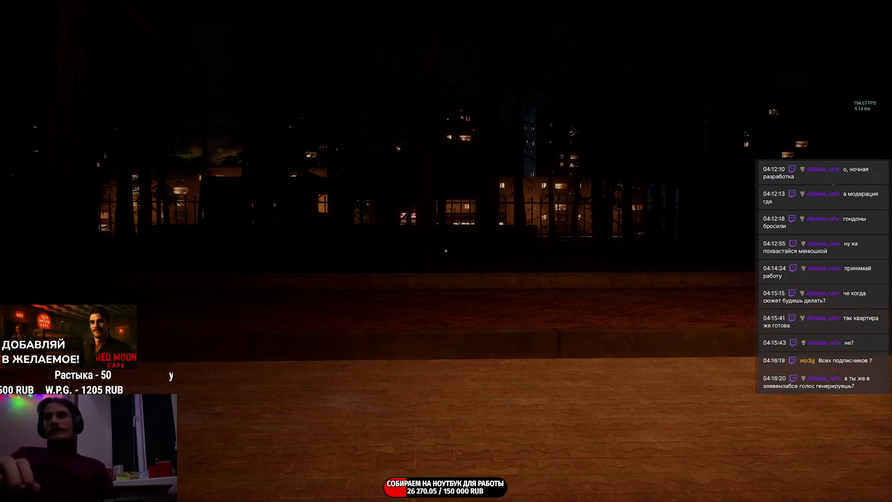
Step: Turn toward the lit walkway and walk past the lamp post up to the free bench
{"action": "left_click_drag", "start_coordinate": [446, 251], "coordinate": [209, 251]}
{"action": "key", "text": "w"}
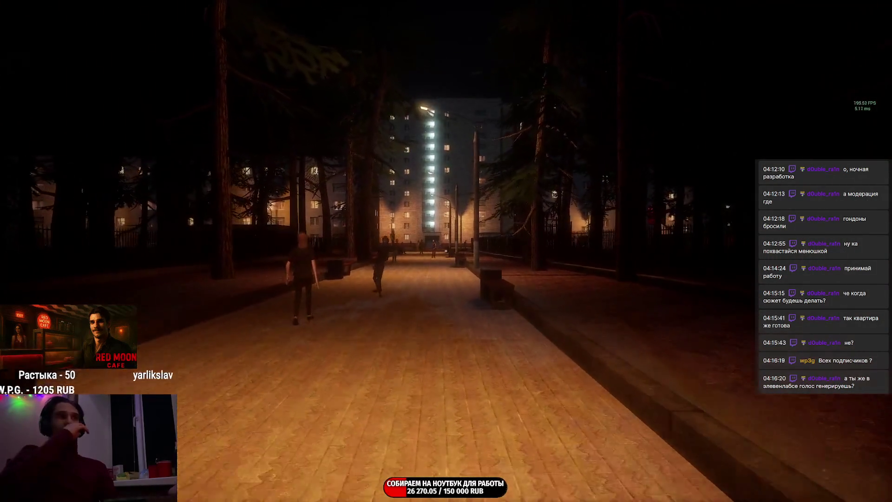
{"action": "key", "text": "w"}
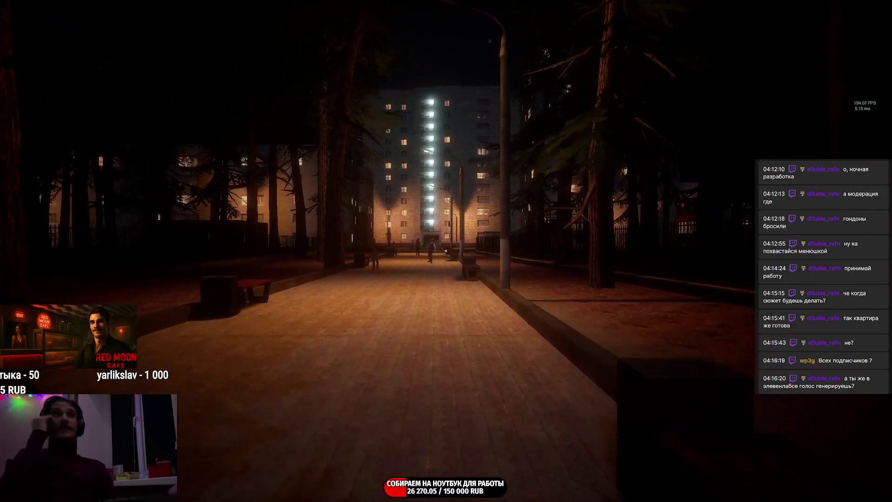
{"action": "key", "text": "w"}
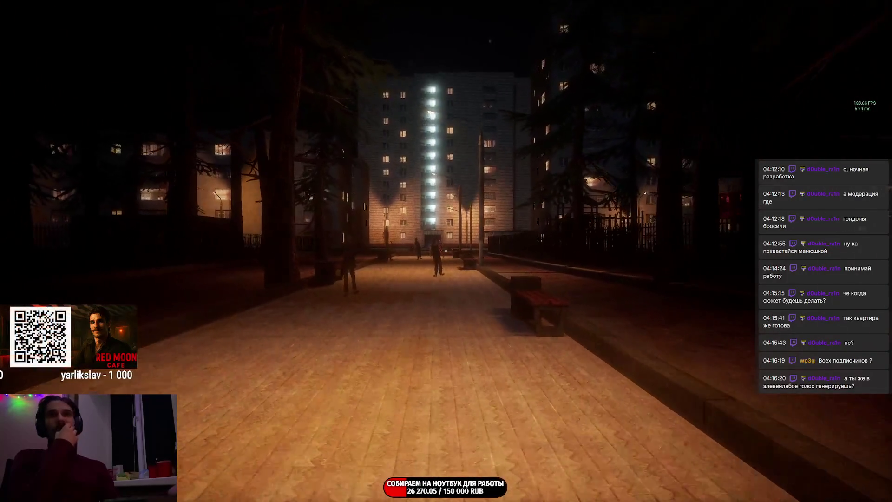
{"action": "key", "text": "w"}
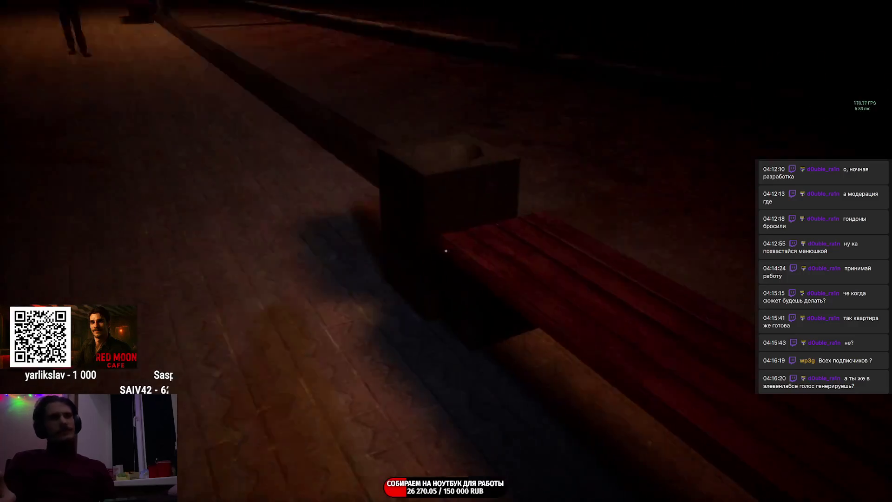
{"action": "key", "text": "e"}
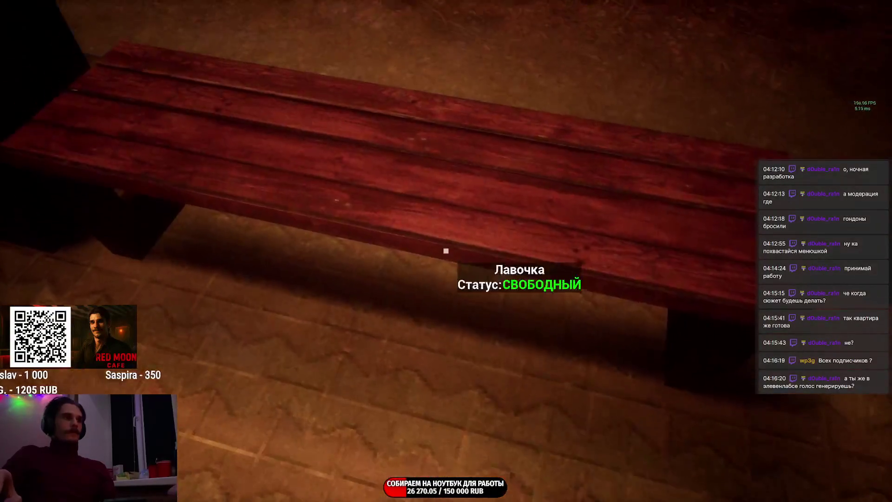
Step: Sit down on the free park bench at the Лавочка prompt
{"action": "key", "text": "e"}
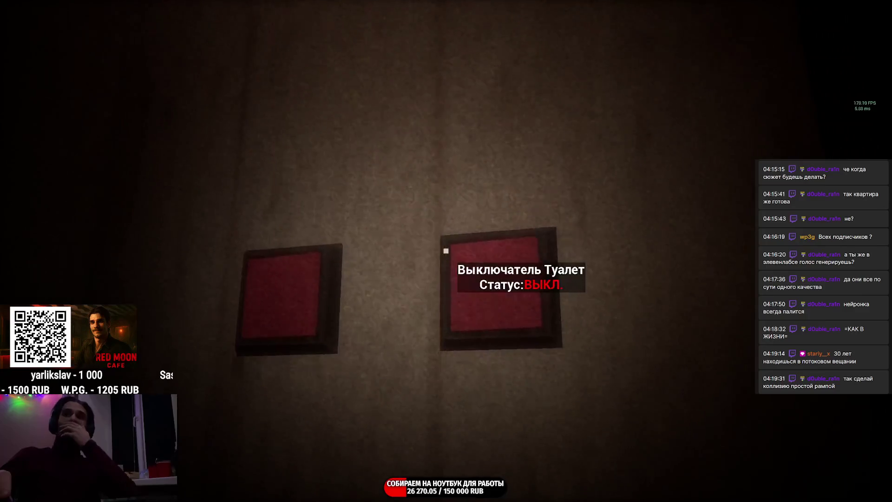
Step: Turn on the bathroom light, sit on the toilet, get up and walk into the corridor
{"action": "key", "text": "e"}
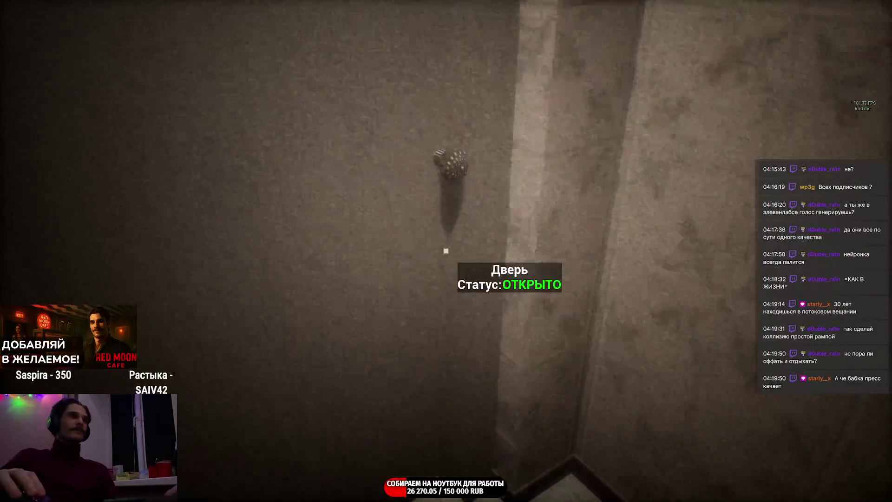
{"action": "key", "text": "e"}
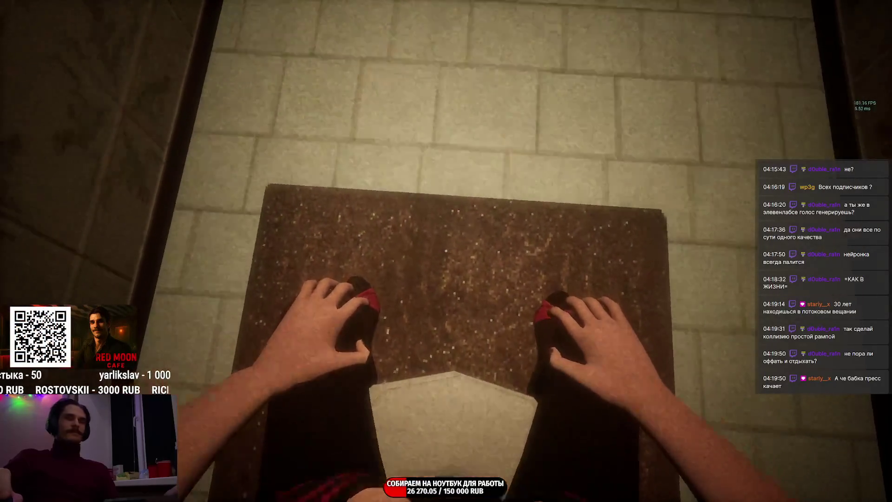
{"action": "key", "text": "e"}
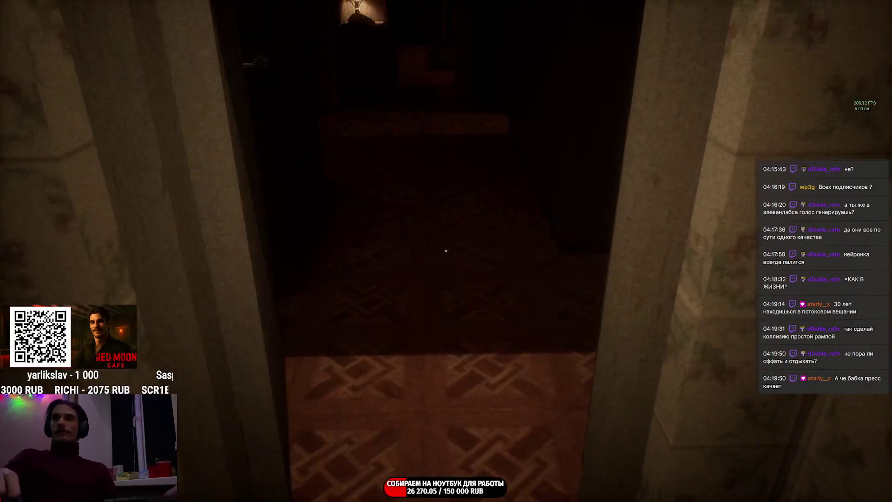
{"action": "key", "text": "w"}
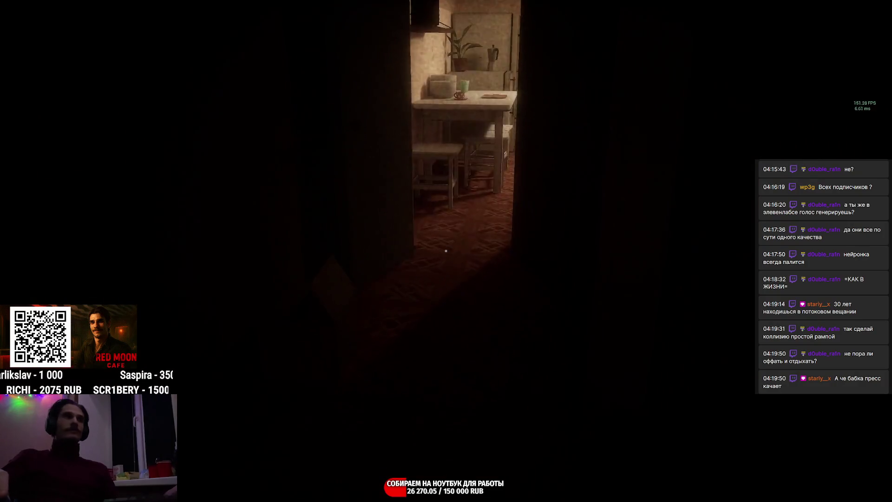
Step: Walk up to the bathroom mirror showing the woman, then turn and enter the kitchen
{"action": "key", "text": "w"}
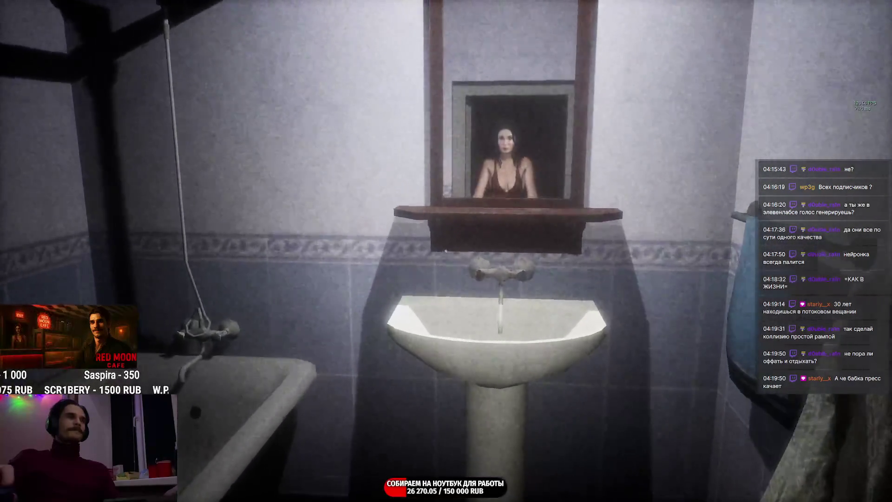
{"action": "key", "text": "w"}
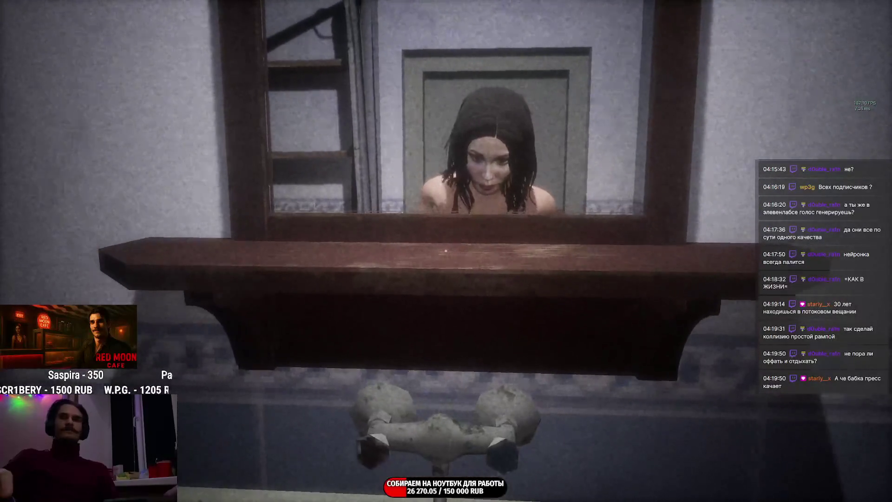
{"action": "key", "text": "w"}
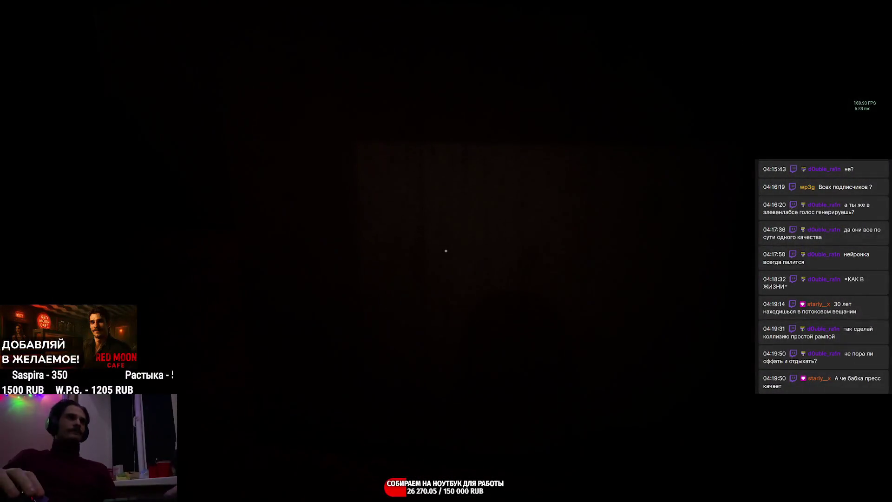
{"action": "key", "text": "w"}
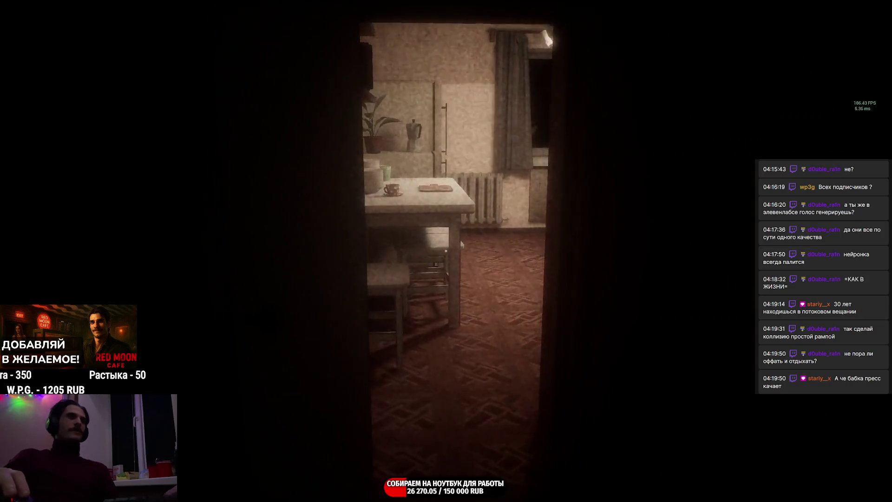
Step: Explore the kitchen past the stove, sink and window by the fridge, heading to the dark doorway
{"action": "key", "text": "w"}
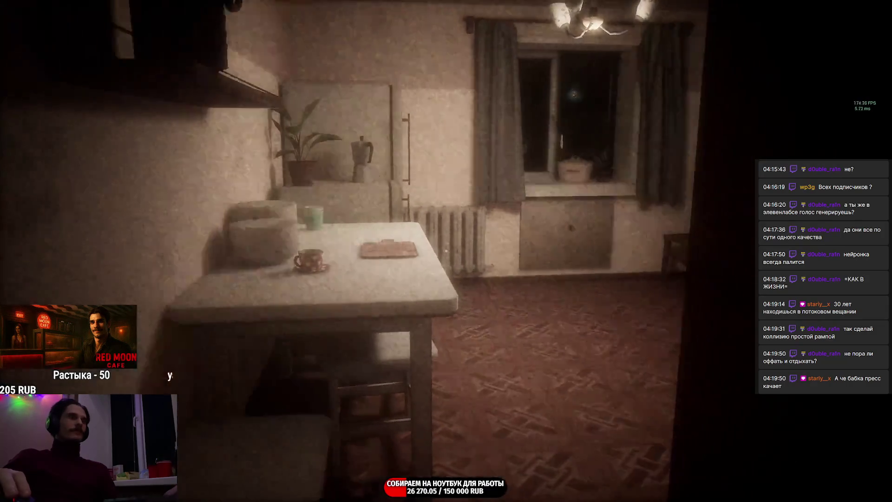
{"action": "key", "text": "w"}
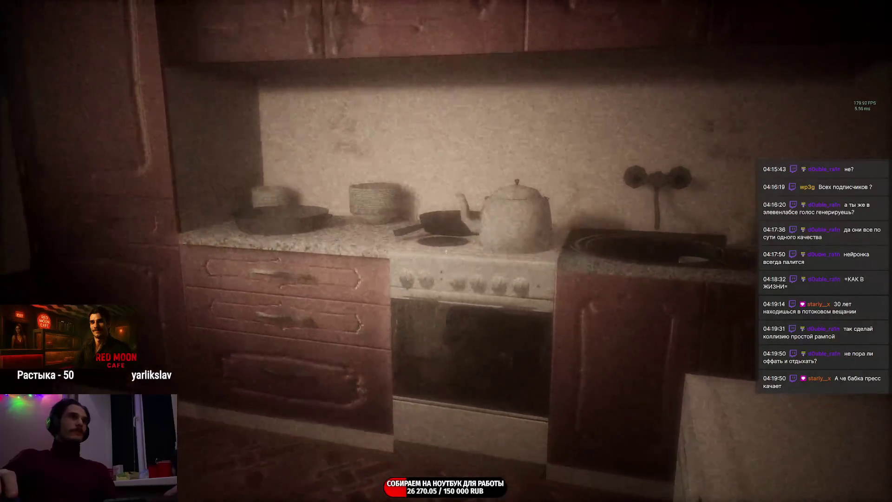
{"action": "key", "text": "w"}
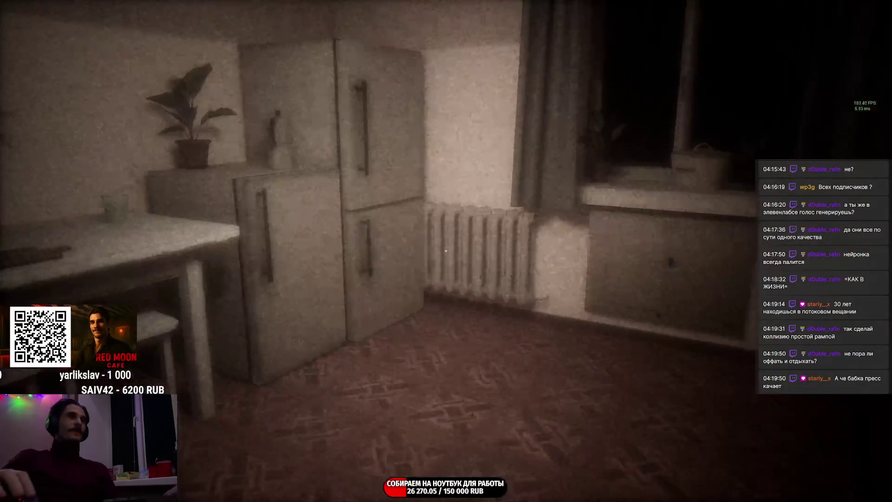
{"action": "key", "text": "w"}
{"action": "key", "text": "w"}
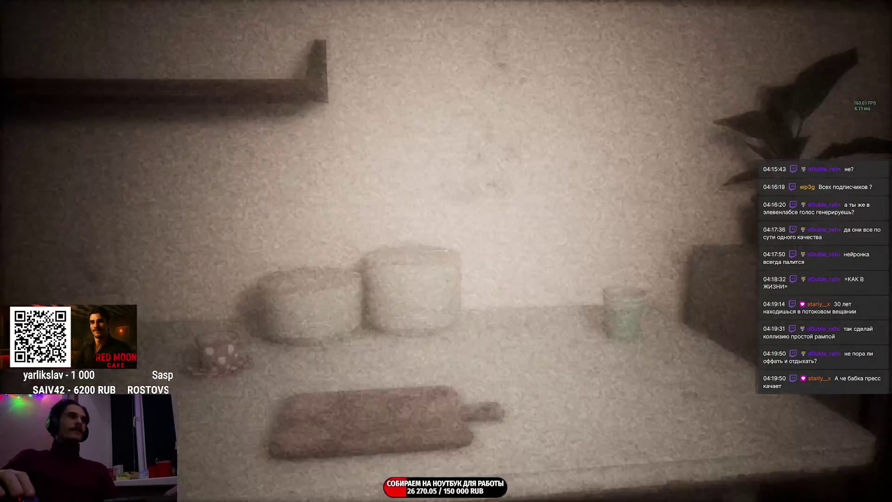
{"action": "key", "text": "w"}
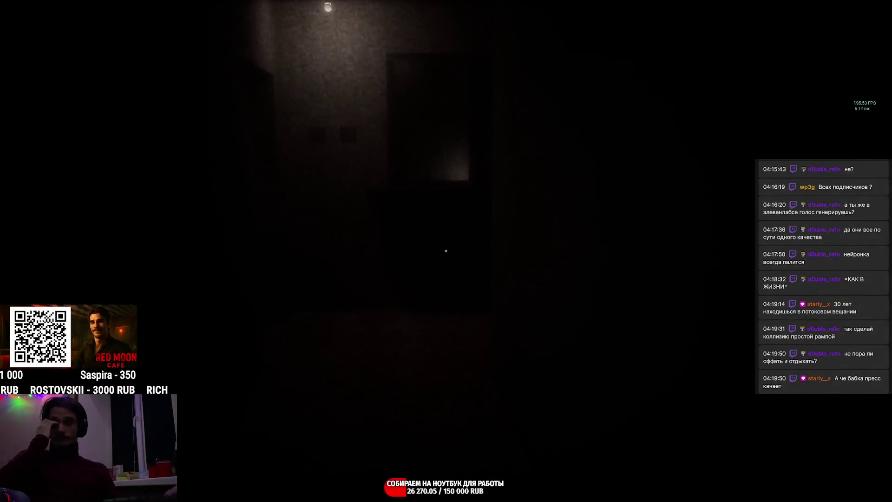
Step: Walk up to the ghostly woman in the doorway and back away from her
{"action": "key", "text": "w"}
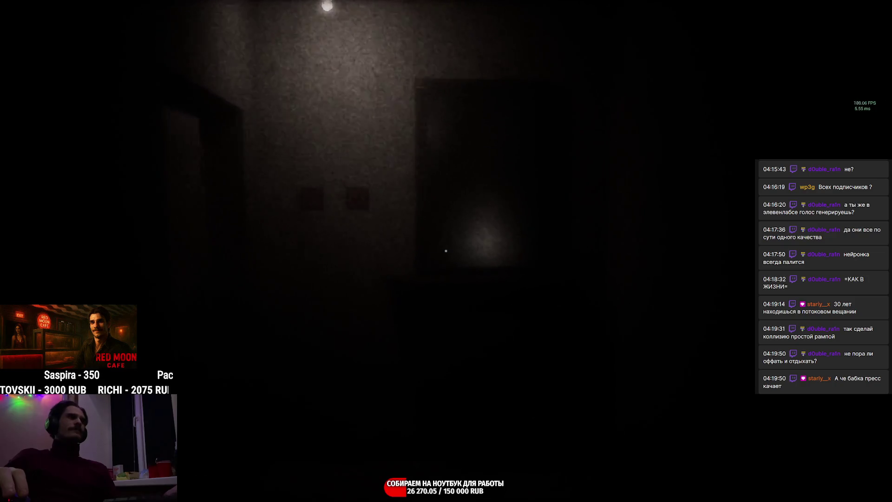
{"action": "key", "text": "w"}
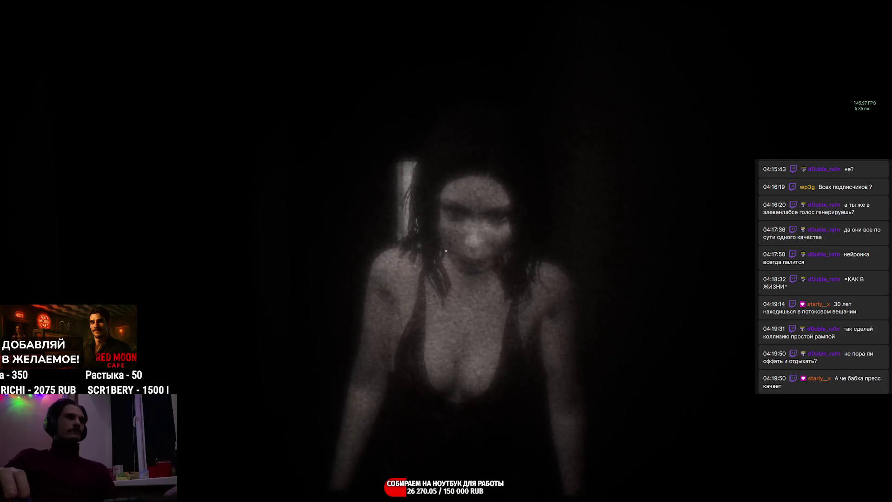
{"action": "key", "text": "s"}
{"action": "key", "text": "s"}
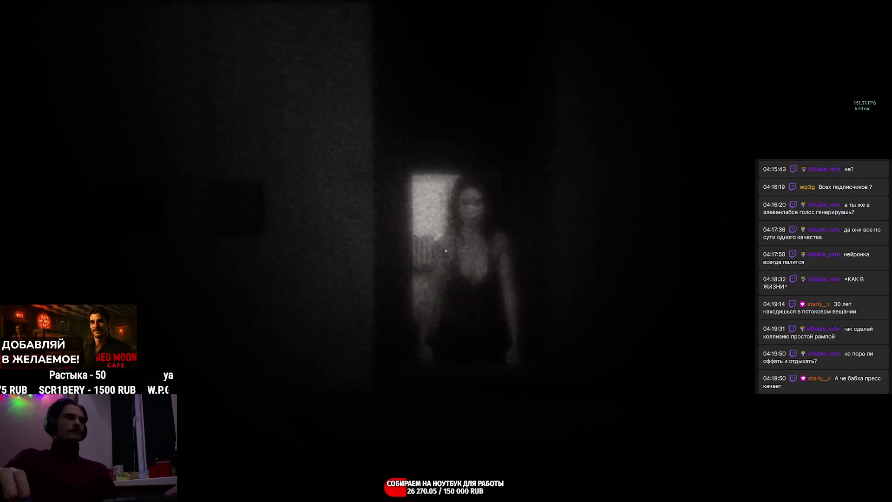
Step: Step toward the doorway again, look up at the ceiling light and turn into darkness
{"action": "key", "text": "w"}
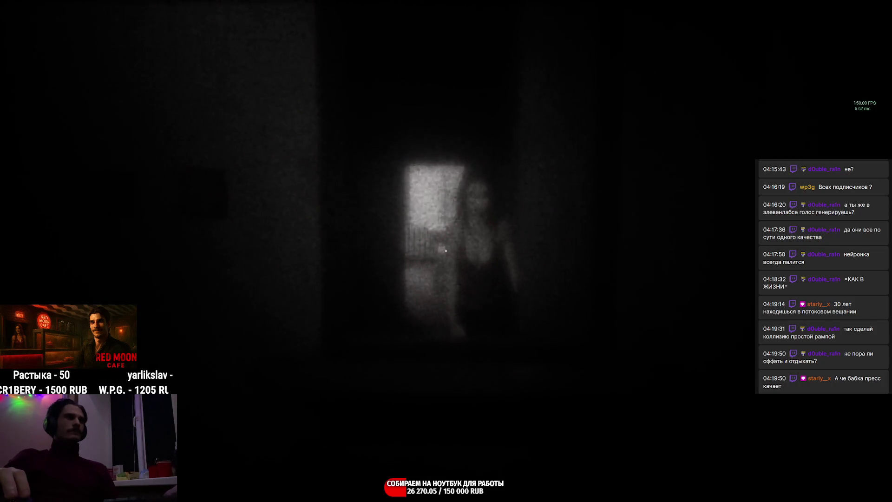
{"action": "key", "text": "w"}
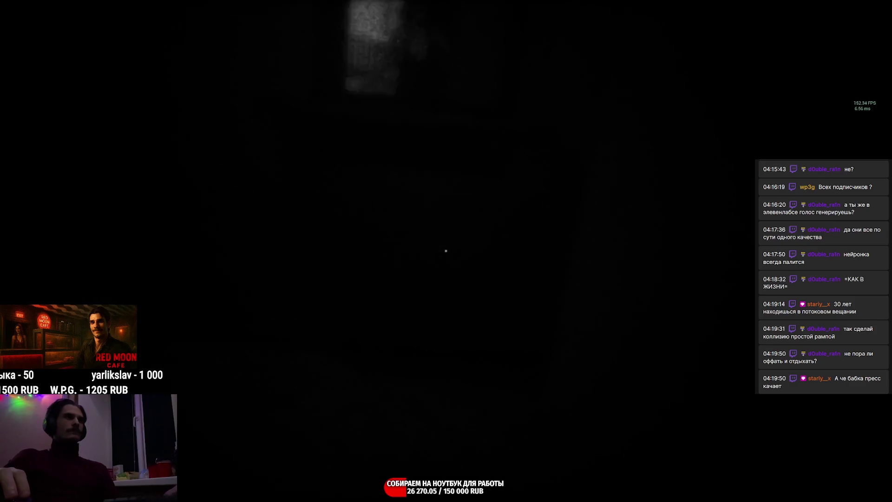
{"action": "key", "text": "f"}
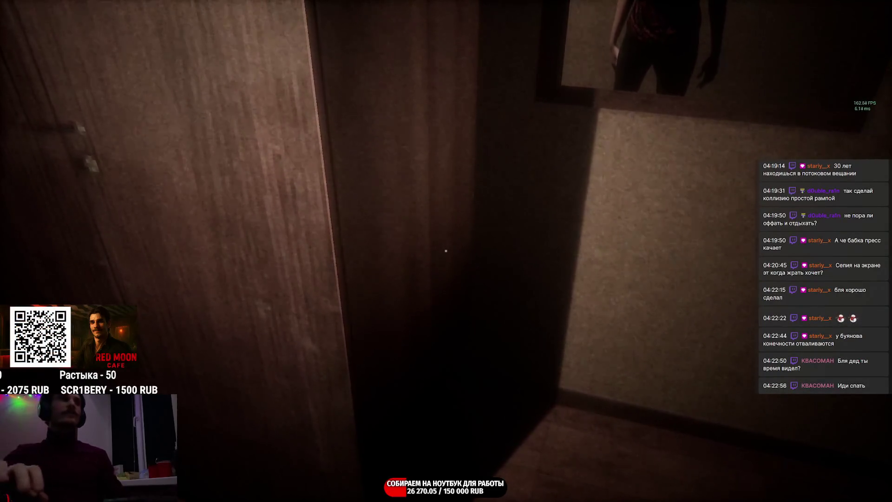
Step: Pause the game with Esc and resume via ПРОДОЛЖИТЬ
{"action": "key", "text": "Escape"}
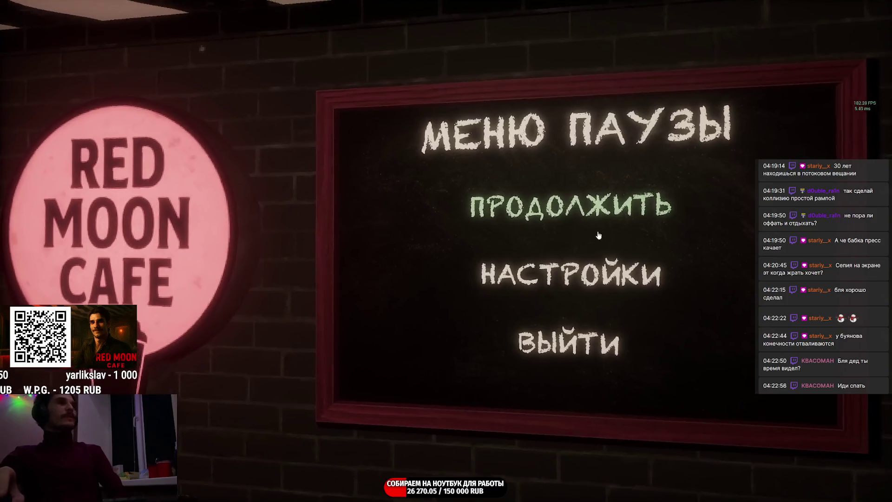
{"action": "left_click", "coordinate": [578, 222]}
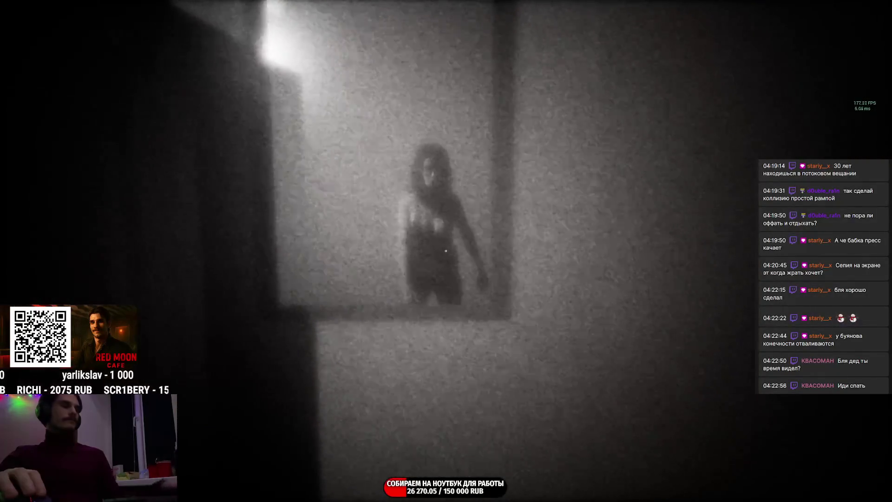
{"action": "key", "text": "Escape"}
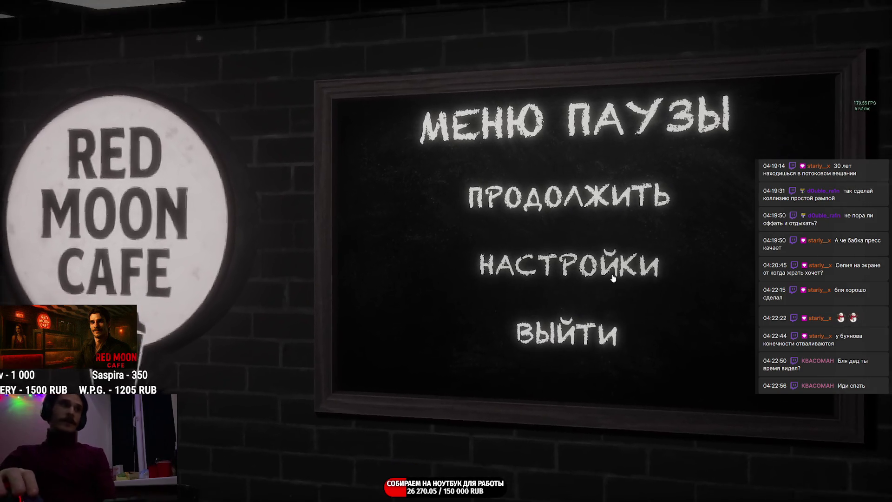
{"action": "left_click", "coordinate": [613, 277]}
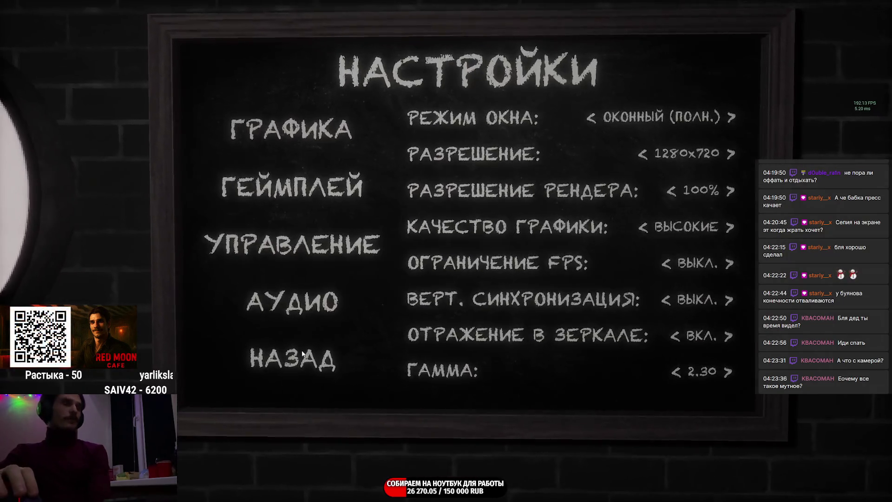
{"action": "left_click", "coordinate": [305, 357]}
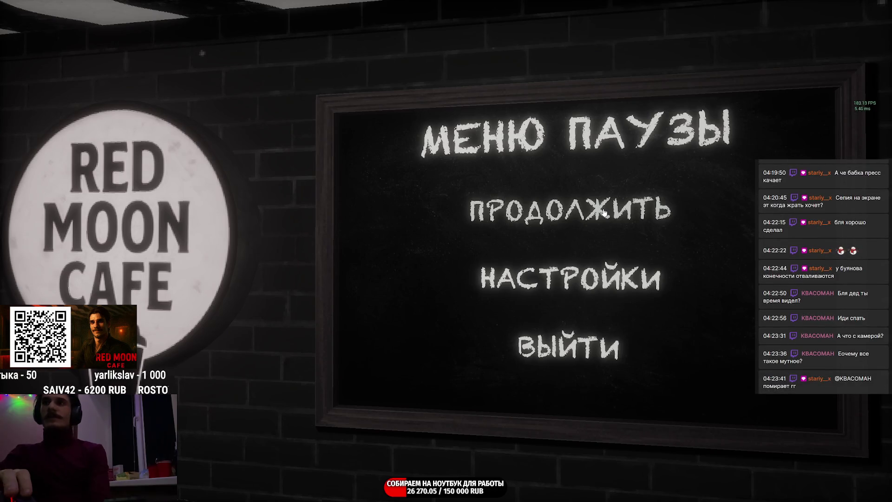
{"action": "key", "text": "Escape"}
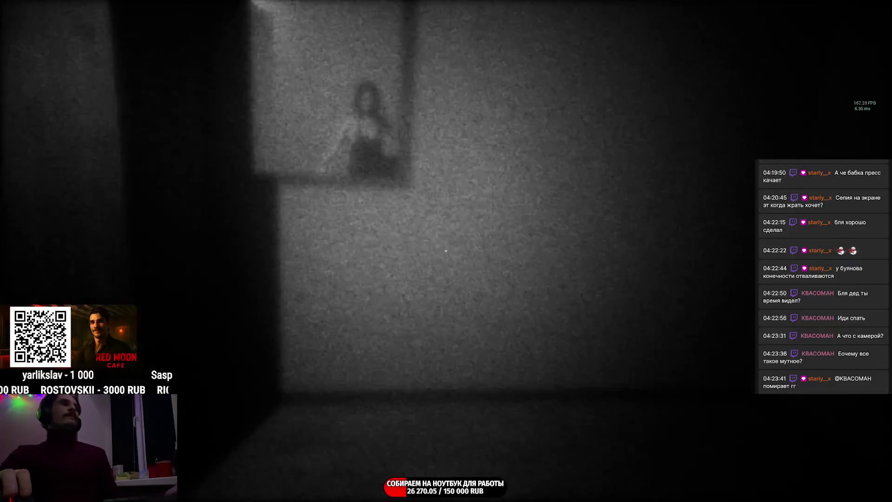
Step: Turn the view away from the doorway figure toward the mirror
{"action": "left_click_drag", "start_coordinate": [447, 251], "coordinate": [628, 348]}
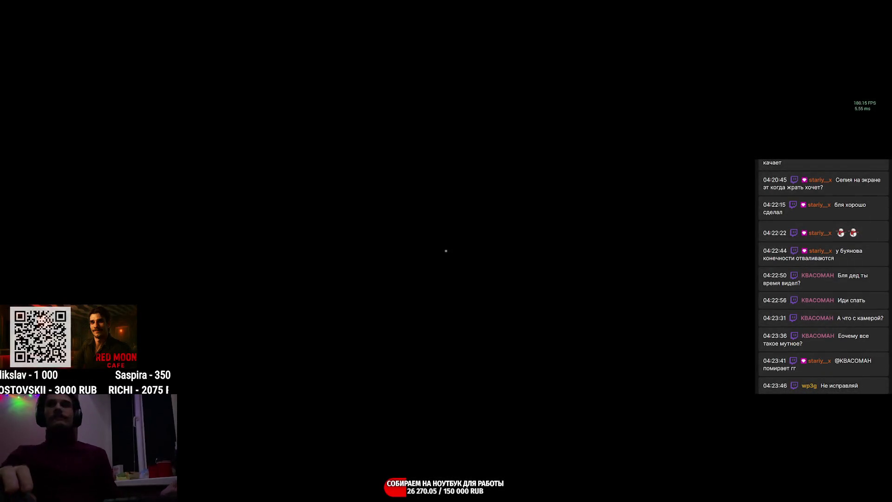